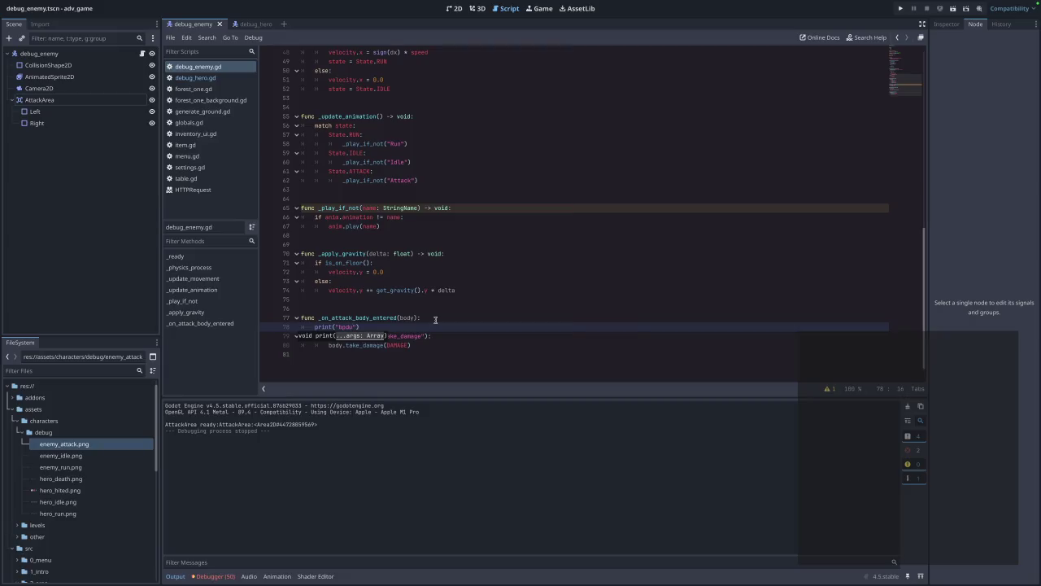
# - Correct the printed text on line 78 to read "body"
pyautogui.press('BackSpace')
pyautogui.write('dy')
pyautogui.click(897, 6)
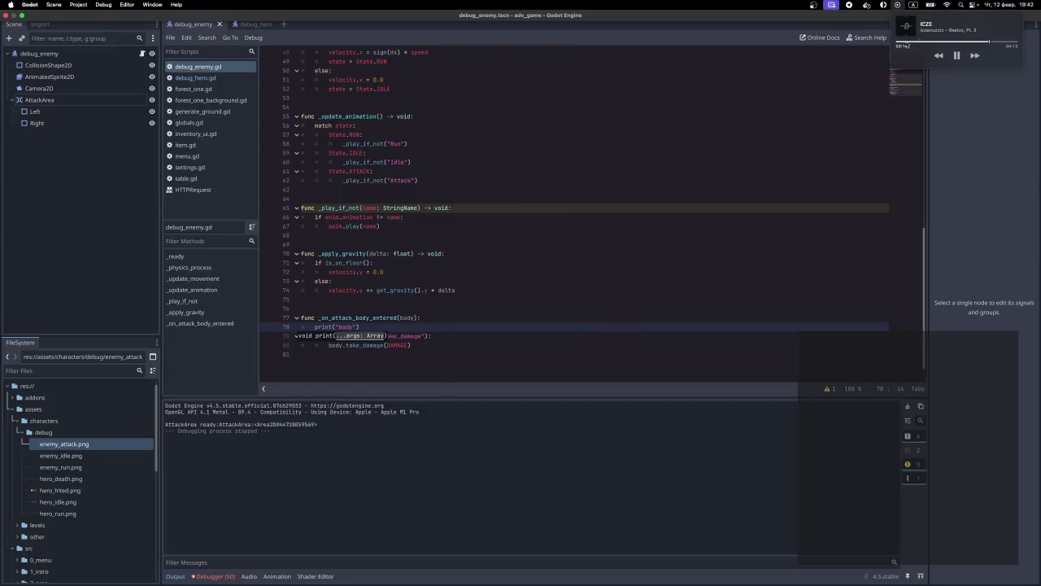
pyautogui.click(839, 130)
# - Add the body argument so line 78 prints ("body", body), then run the project
pyautogui.click(360, 326)
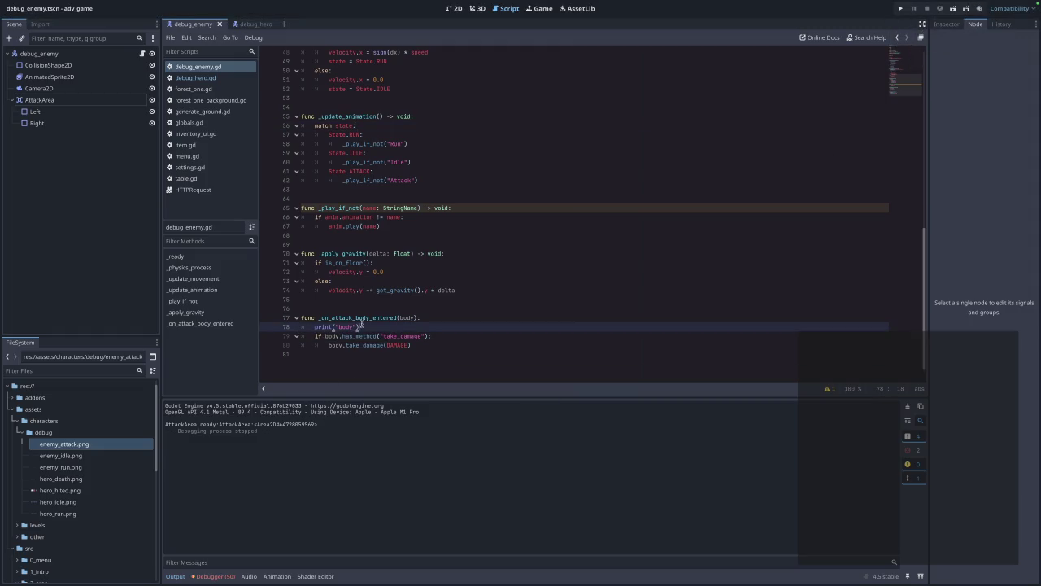
pyautogui.write(', b')
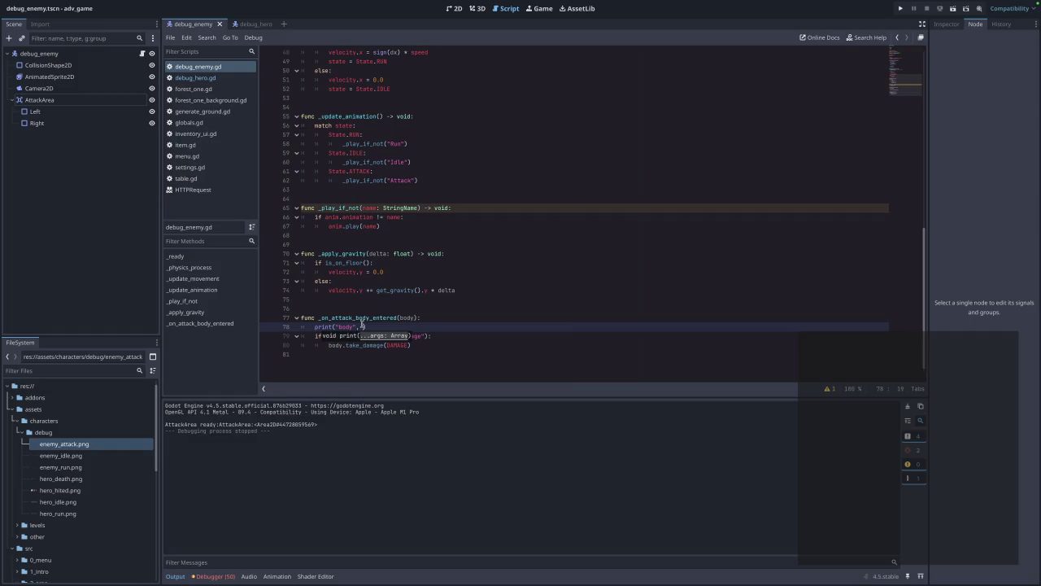
pyautogui.press('Return')
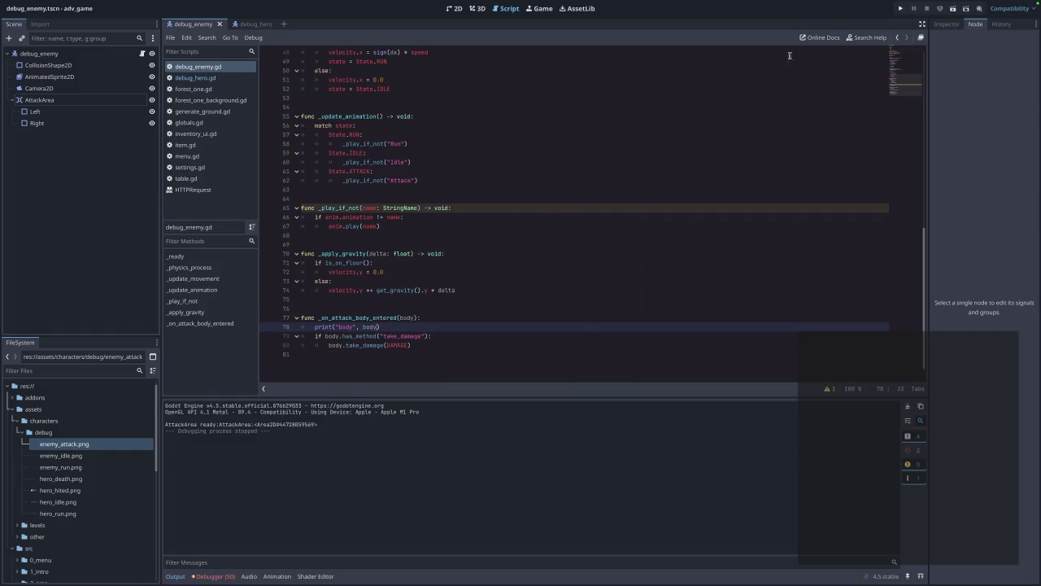
pyautogui.click(901, 9)
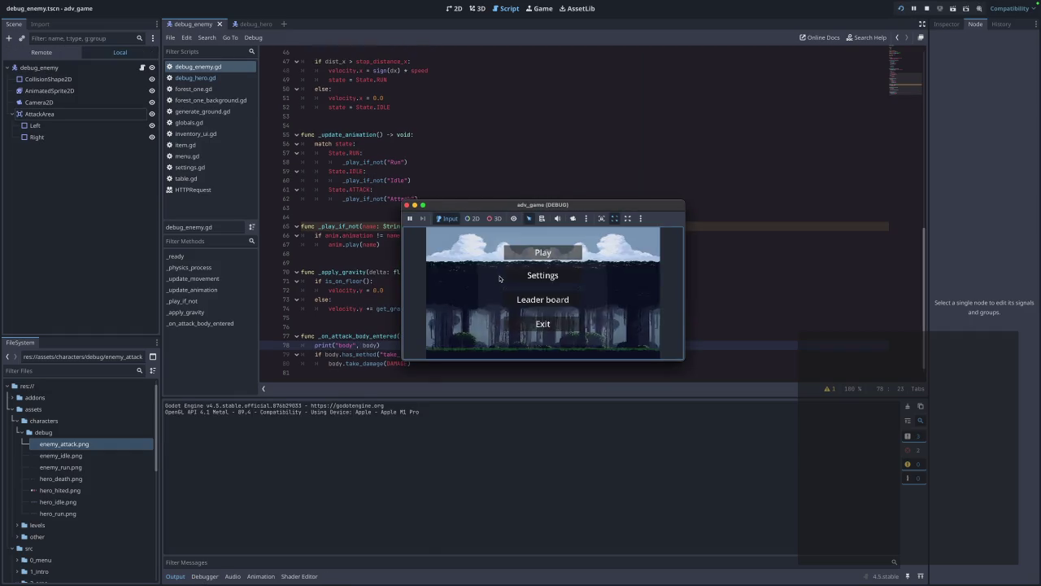
# - Play into the forest level, stop the game, and select AttackArea to view its signals
pyautogui.click(548, 254)
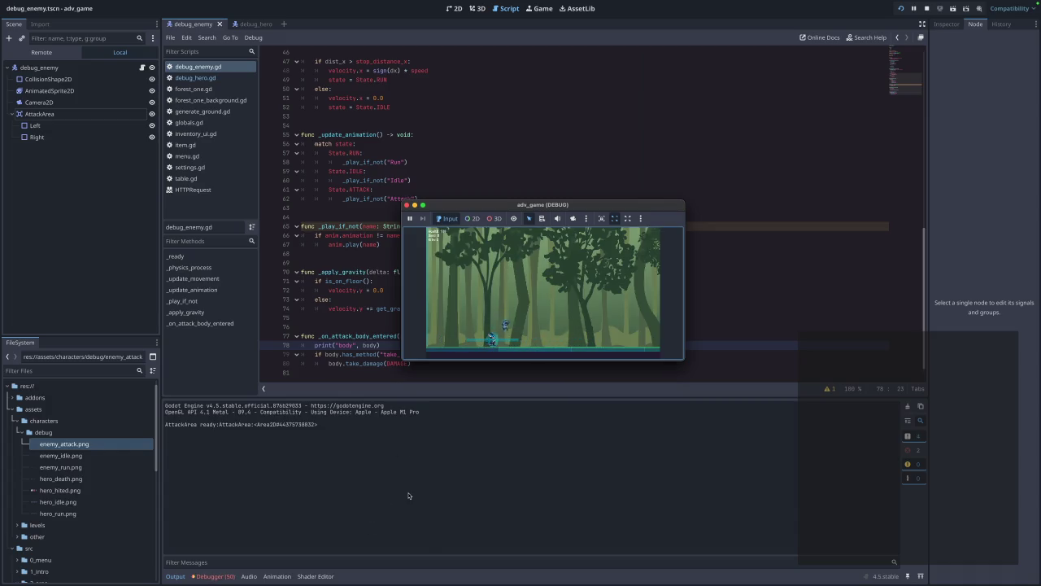
pyautogui.click(406, 205)
pyautogui.click(33, 100)
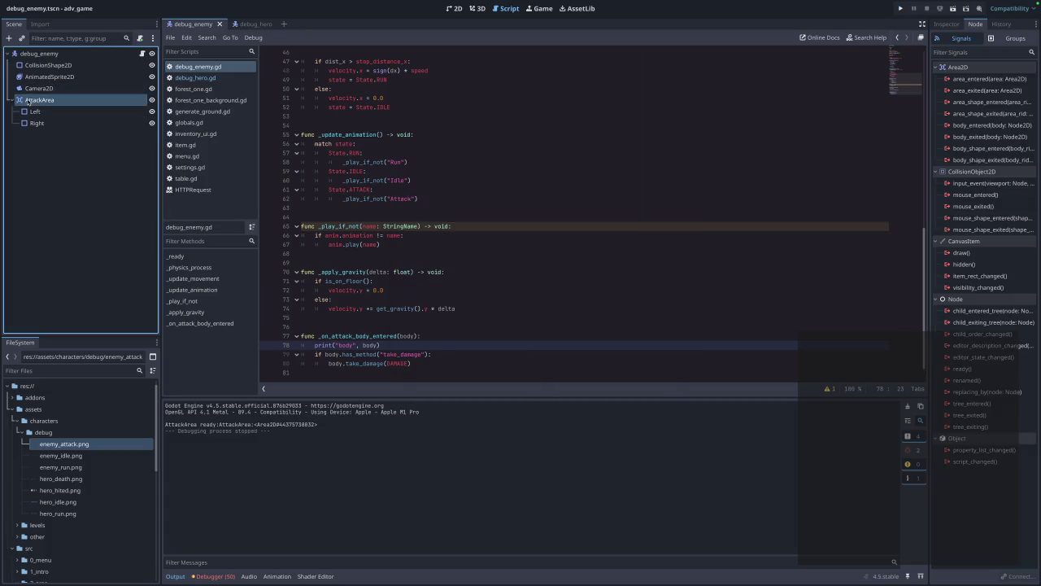
# - Enable collision mask bit 1 and layer bit 2 on AttackArea, save, and rerun the game
pyautogui.click(946, 24)
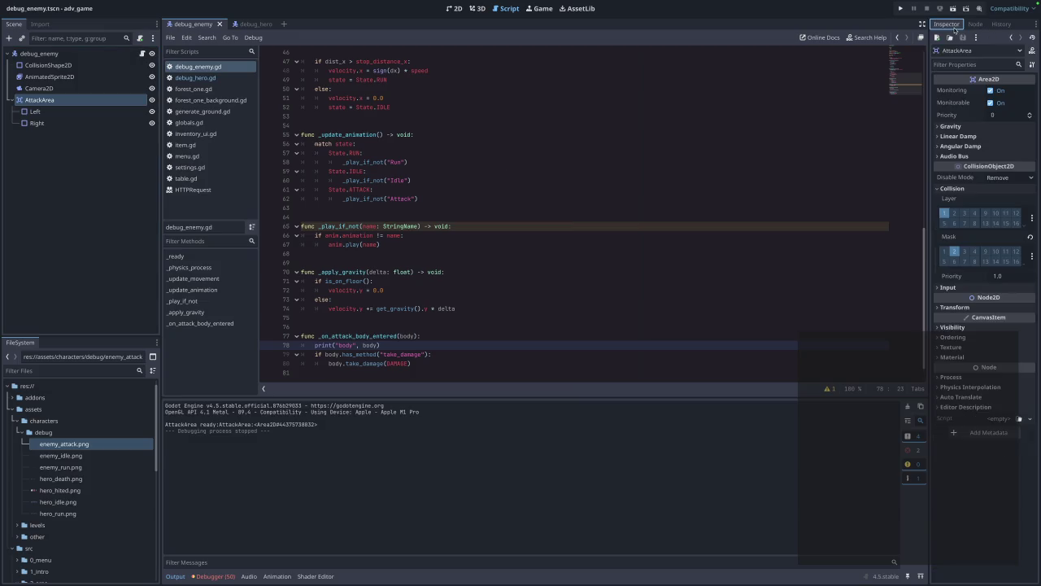
pyautogui.click(944, 251)
pyautogui.click(954, 213)
pyautogui.hotkey('ctrl', 's')
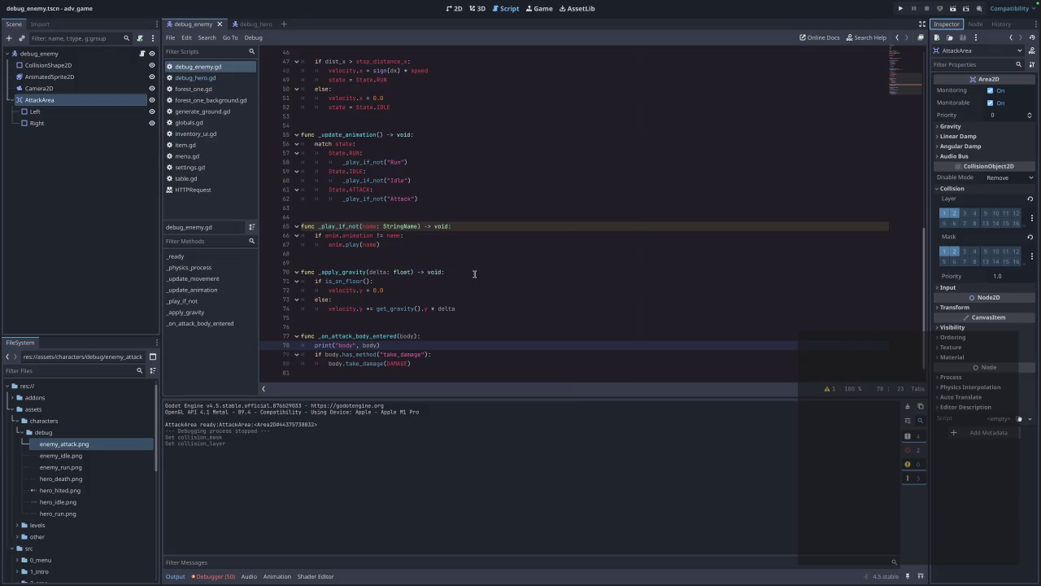
pyautogui.click(901, 8)
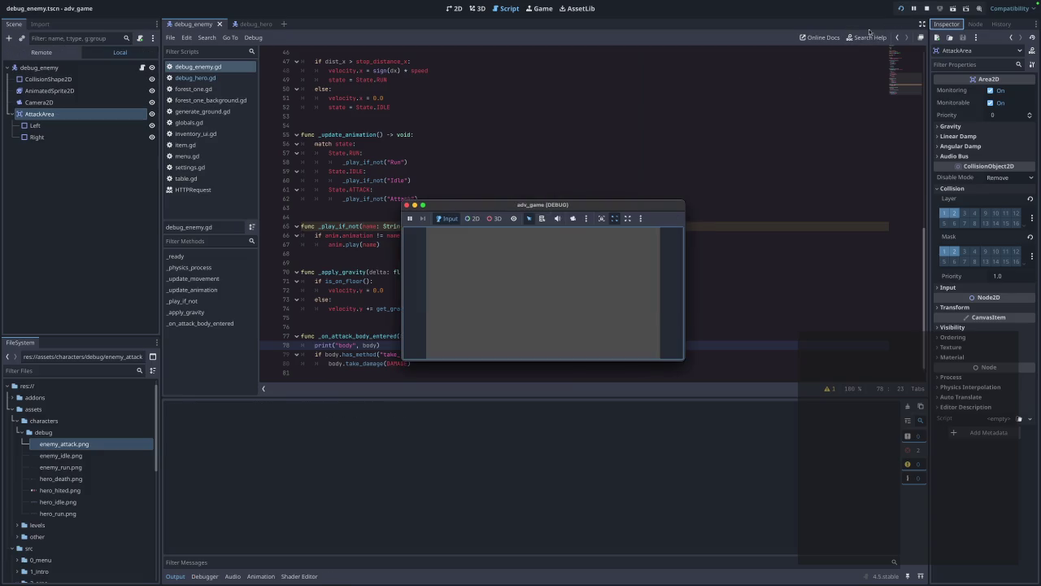
# - Play the forest level until the generate_ground.gd error appears, then close the game
pyautogui.click(542, 253)
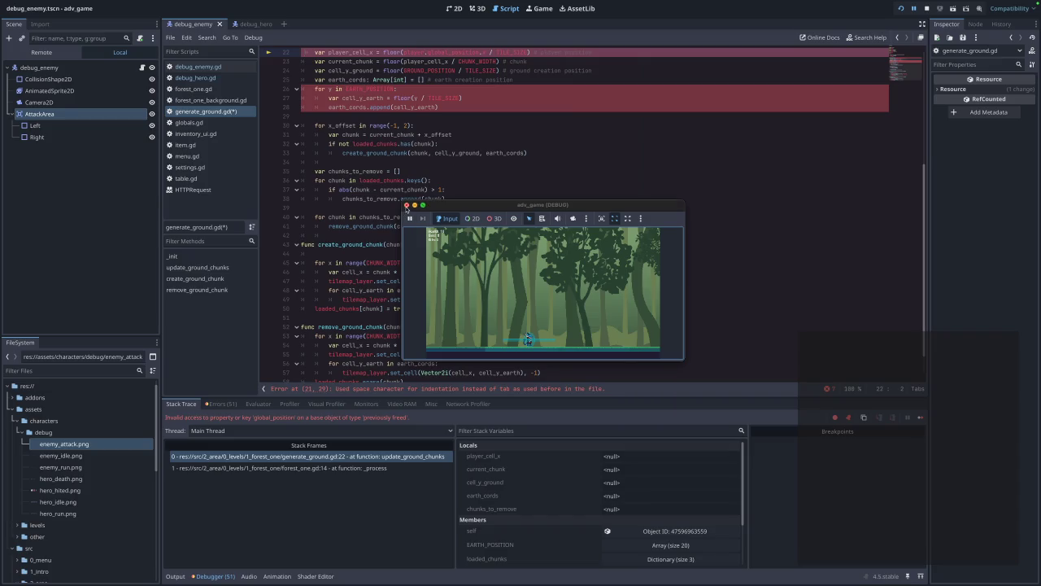
pyautogui.click(407, 205)
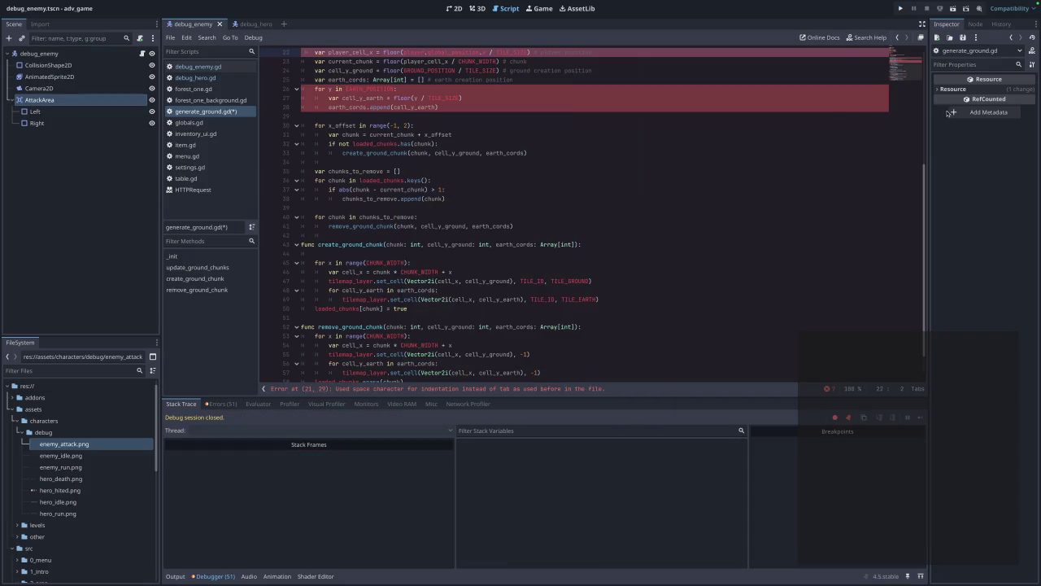
# - Clear layer bit 2 and mask bit 2 on AttackArea, save, and run the game again
pyautogui.click(976, 25)
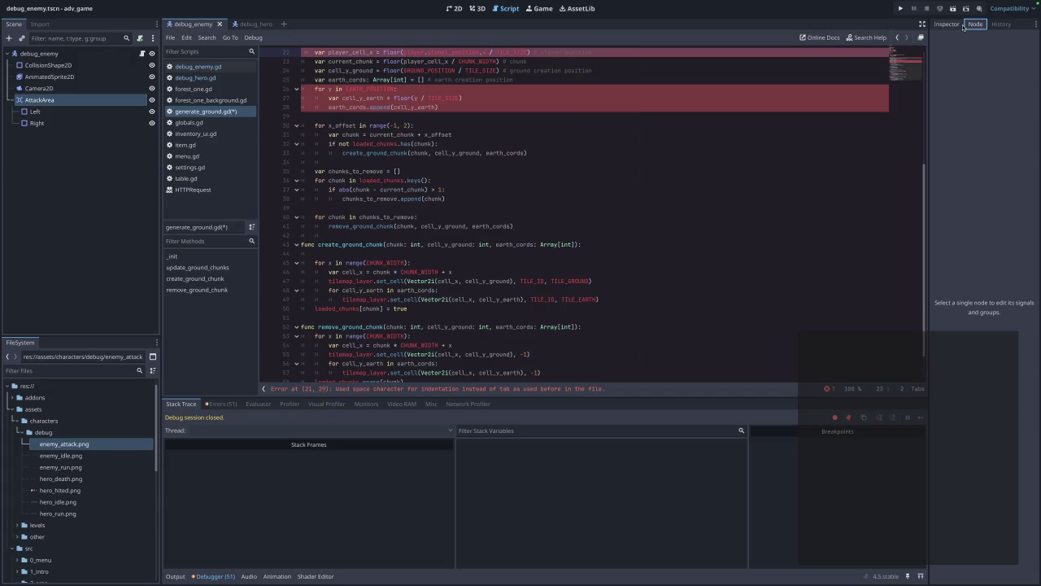
pyautogui.click(963, 26)
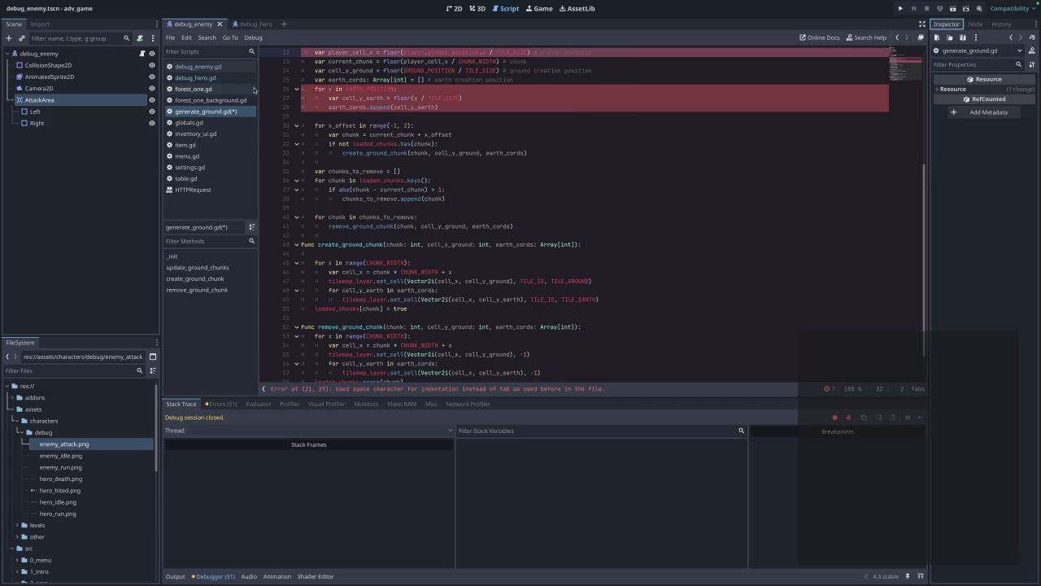
pyautogui.click(39, 100)
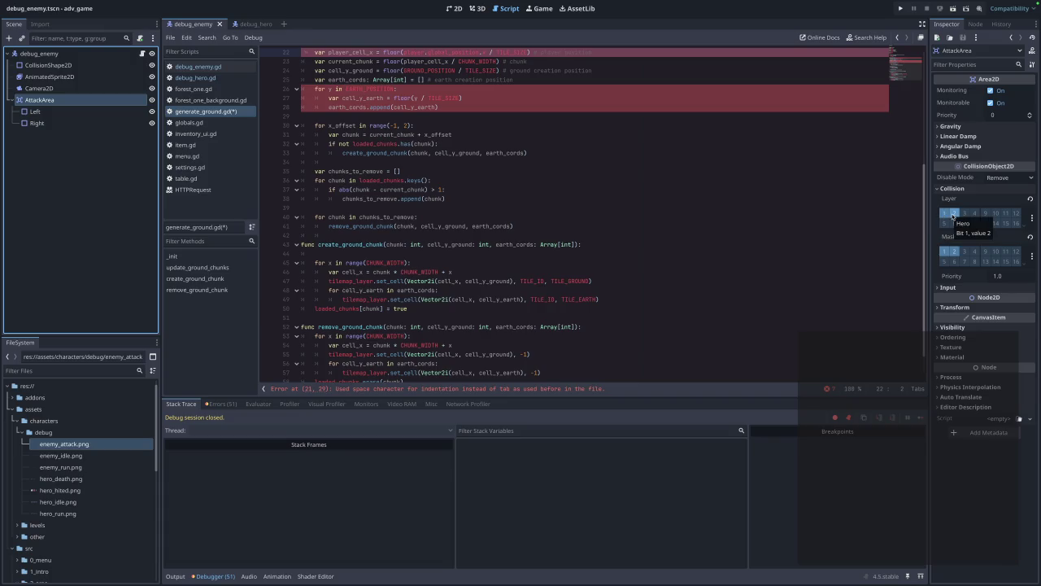
pyautogui.click(953, 214)
pyautogui.click(954, 252)
pyautogui.hotkey('ctrl', 's')
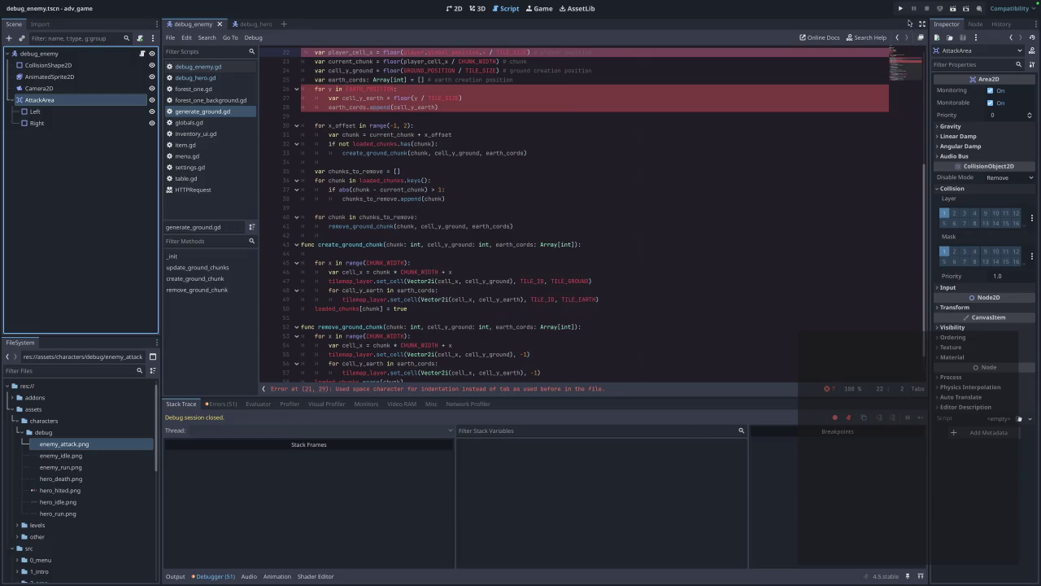
pyautogui.click(900, 8)
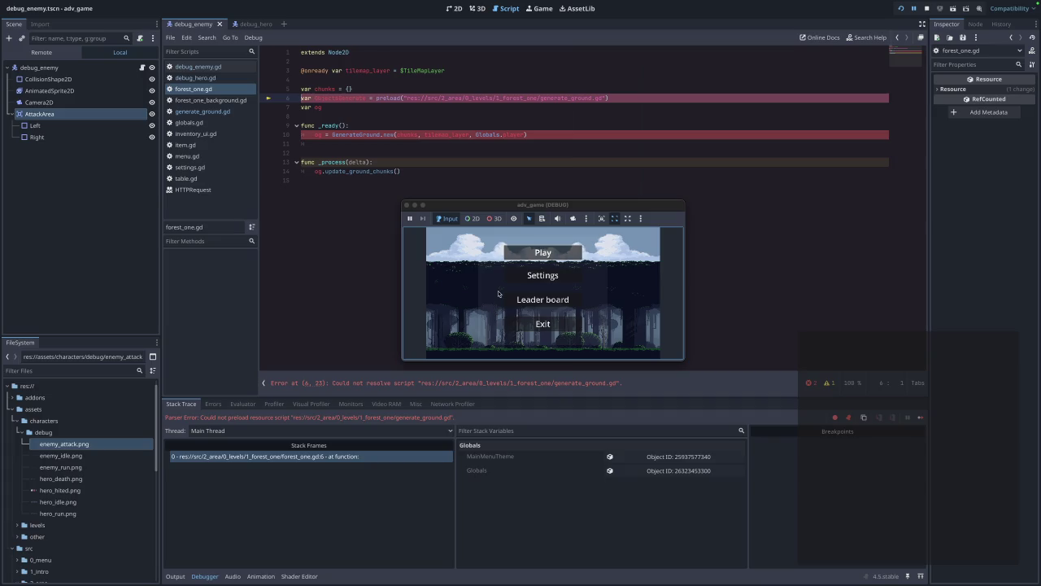
# - Close the game, inspect the GenerateGround call on line 10, and select generate_ground.gd in 1_forest_one
pyautogui.click(407, 205)
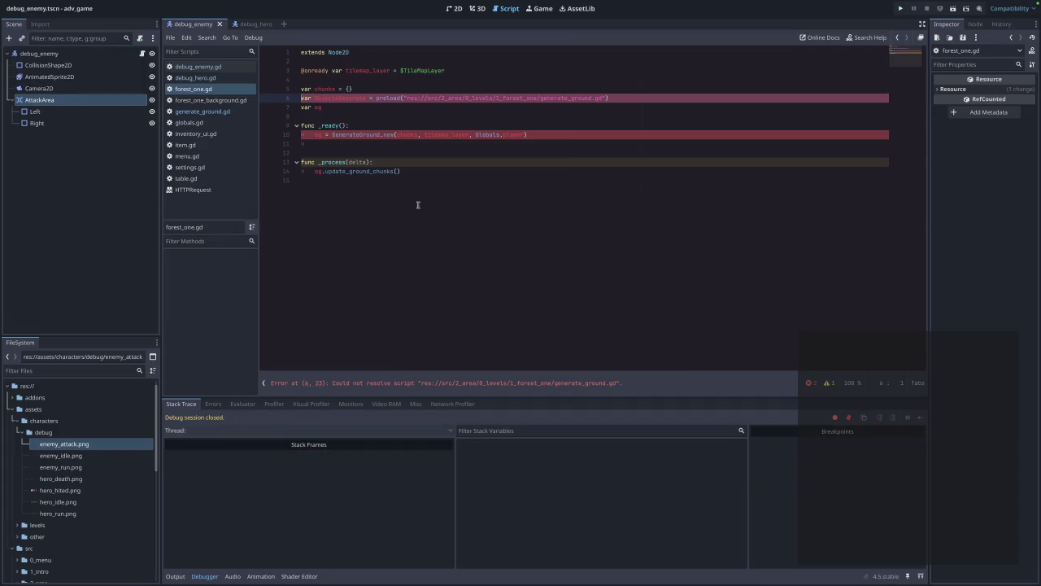
pyautogui.click(466, 155)
pyautogui.click(580, 132)
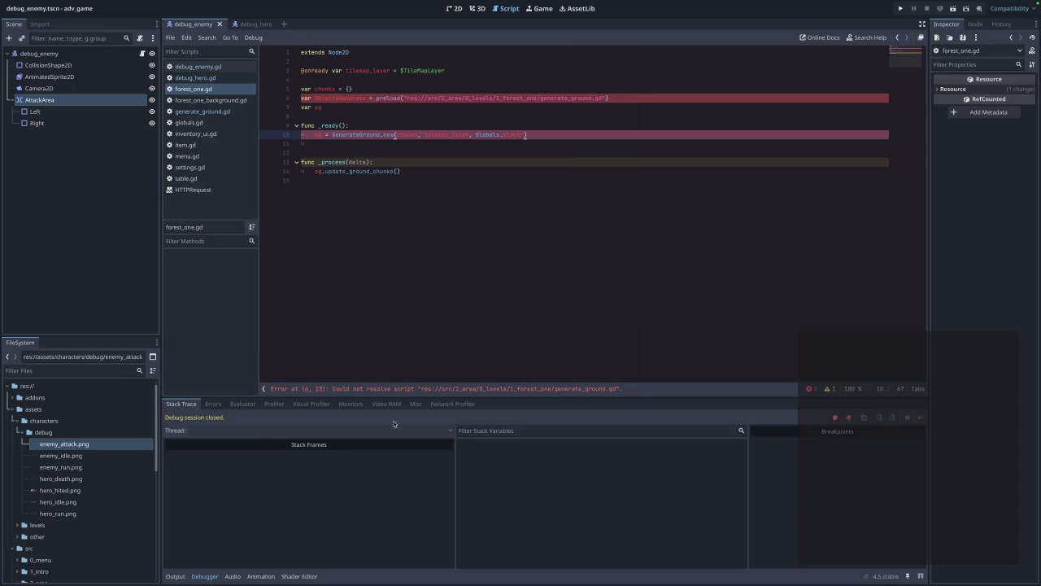
pyautogui.scroll(-5, 79, 448)
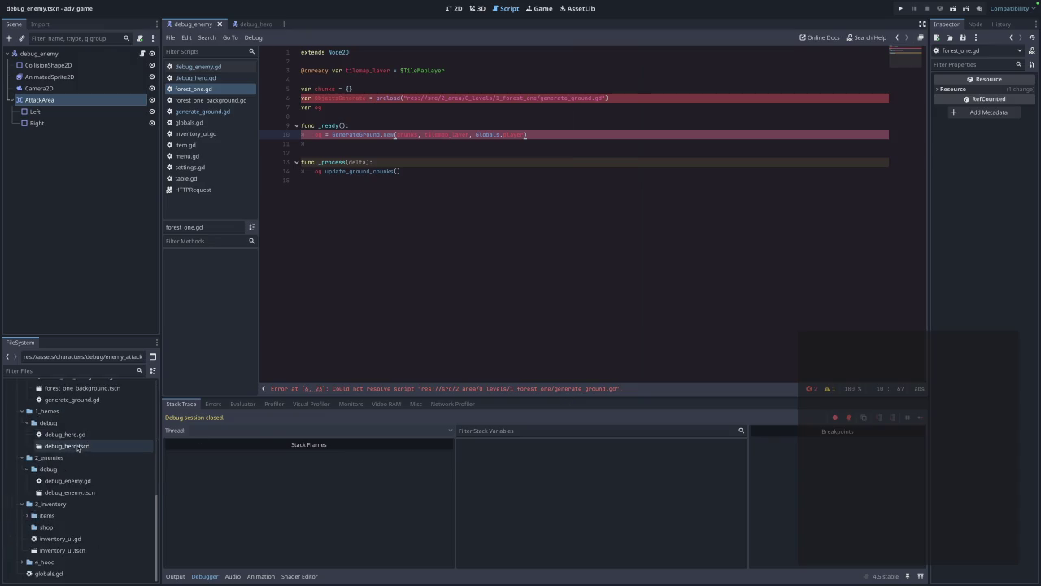
pyautogui.scroll(3, 79, 452)
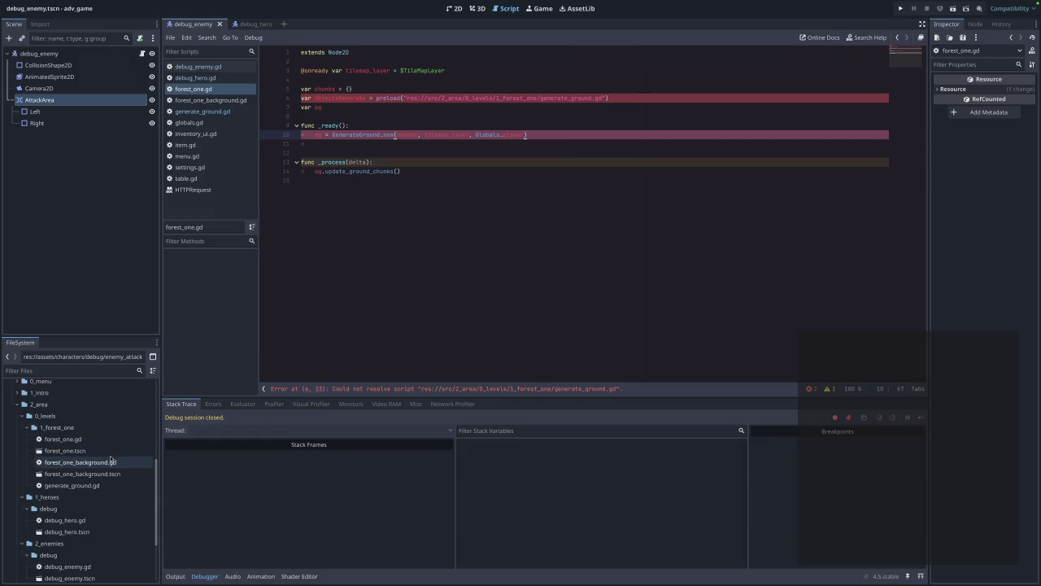
pyautogui.click(110, 489)
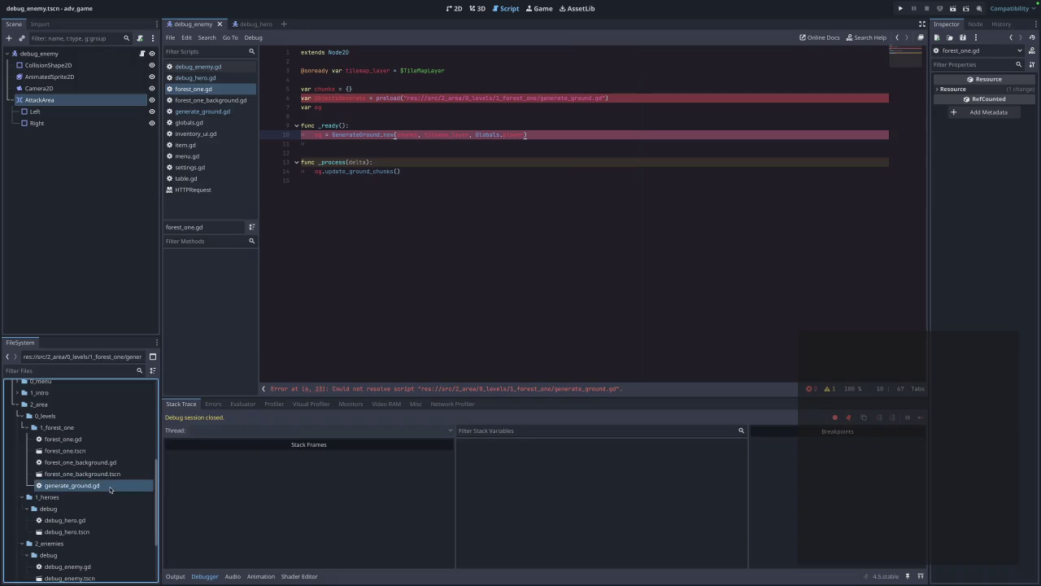
# - Fix the mixed indentation in generate_ground.gd's update_ground_chunks, then run the game
pyautogui.doubleClick(111, 486)
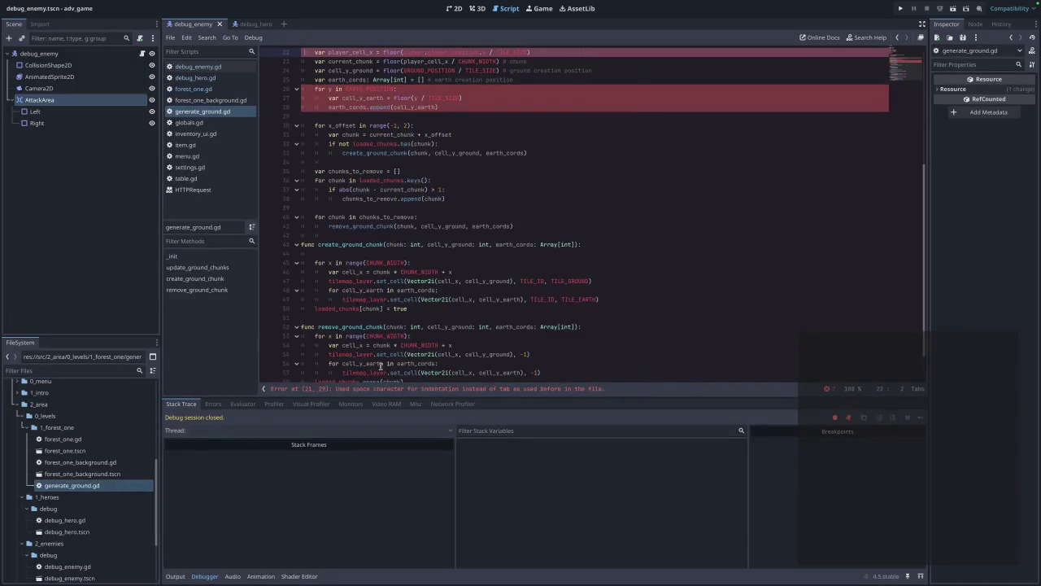
pyautogui.scroll(2, 379, 366)
pyautogui.click(524, 214)
pyautogui.scroll(3, 521, 214)
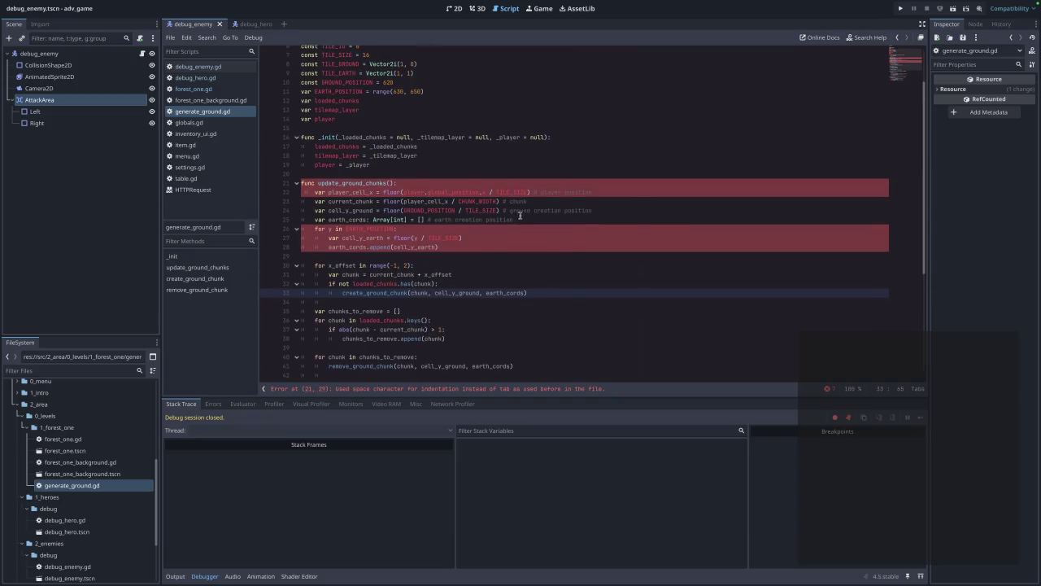
pyautogui.click(422, 197)
pyautogui.click(331, 193)
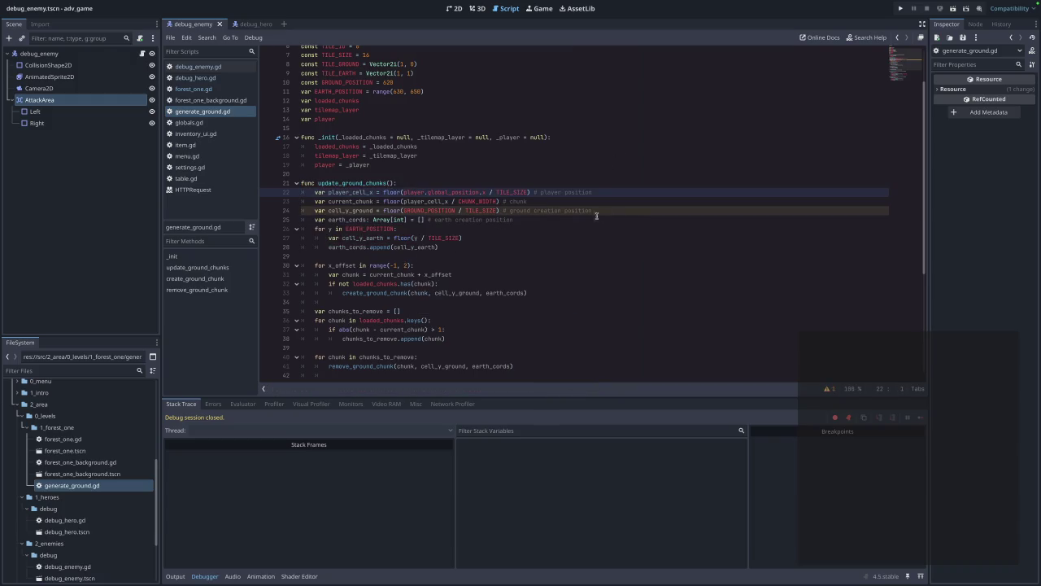
pyautogui.click(566, 256)
pyautogui.click(900, 8)
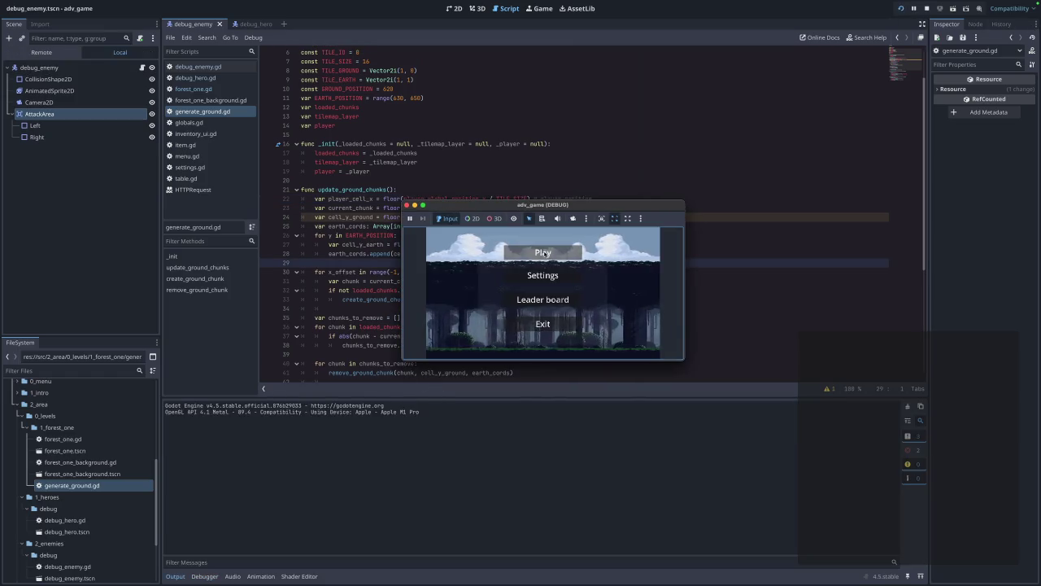
# - Play the forest level until Player HP drops to 50, stop it, and reopen debug_enemy.gd
pyautogui.click(543, 253)
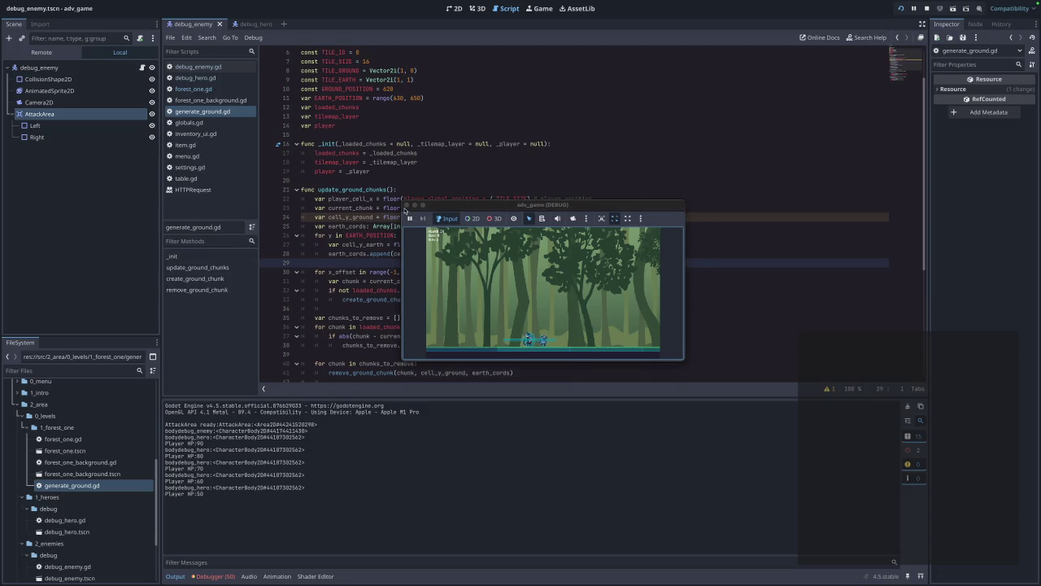
pyautogui.click(406, 205)
pyautogui.click(196, 66)
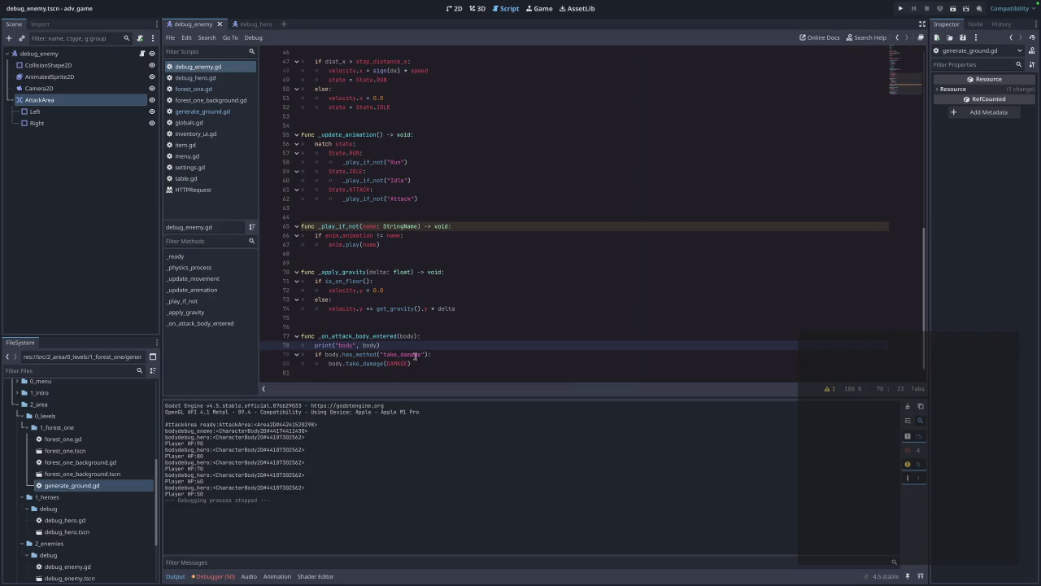
pyautogui.moveTo(386, 345); pyautogui.dragTo(288, 345)
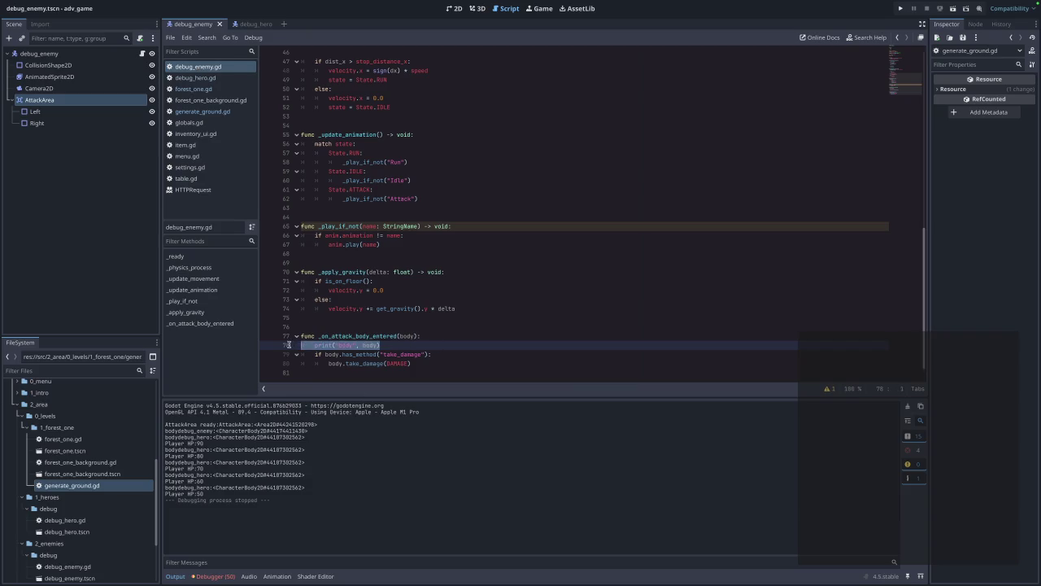
pyautogui.press('BackSpace')
pyautogui.press('BackSpace')
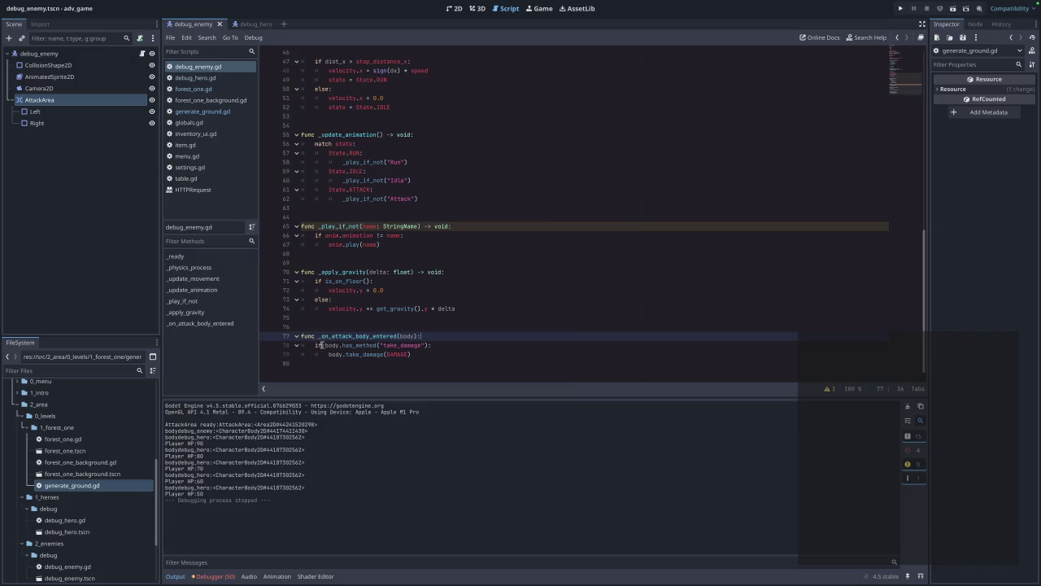
pyautogui.click(429, 355)
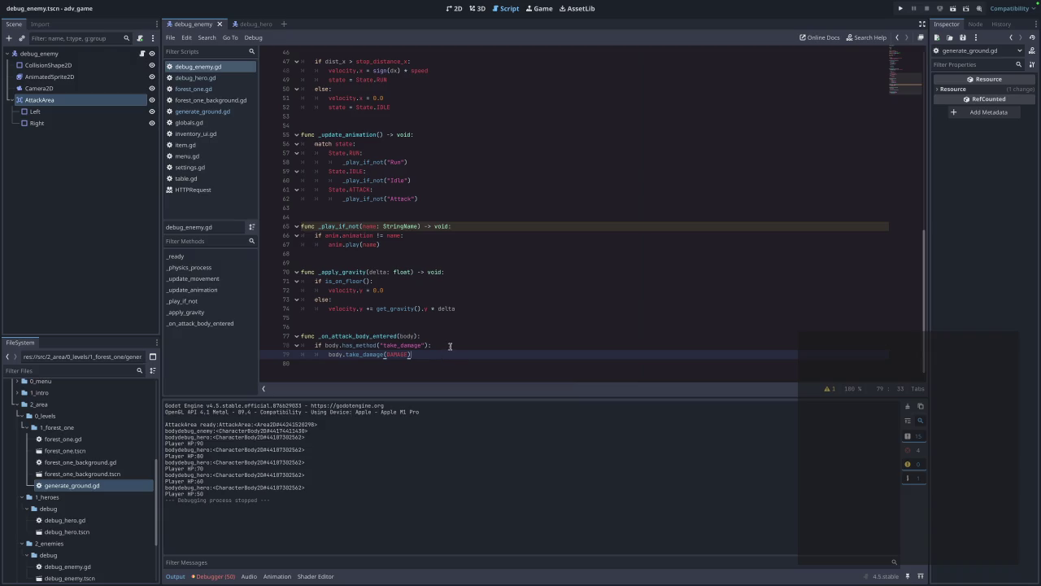
pyautogui.scroll(3, 449, 348)
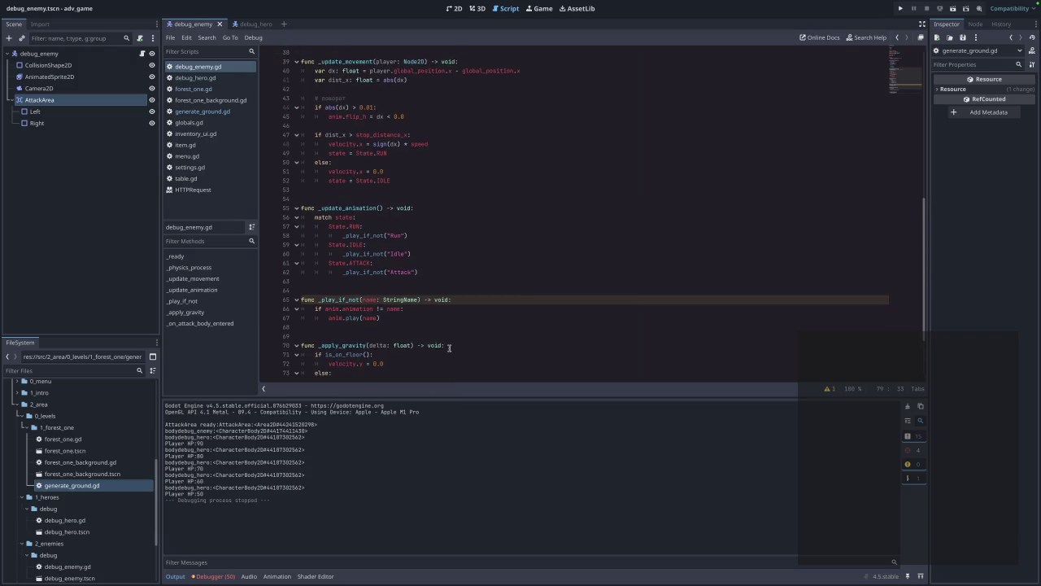
pyautogui.scroll(9, 449, 347)
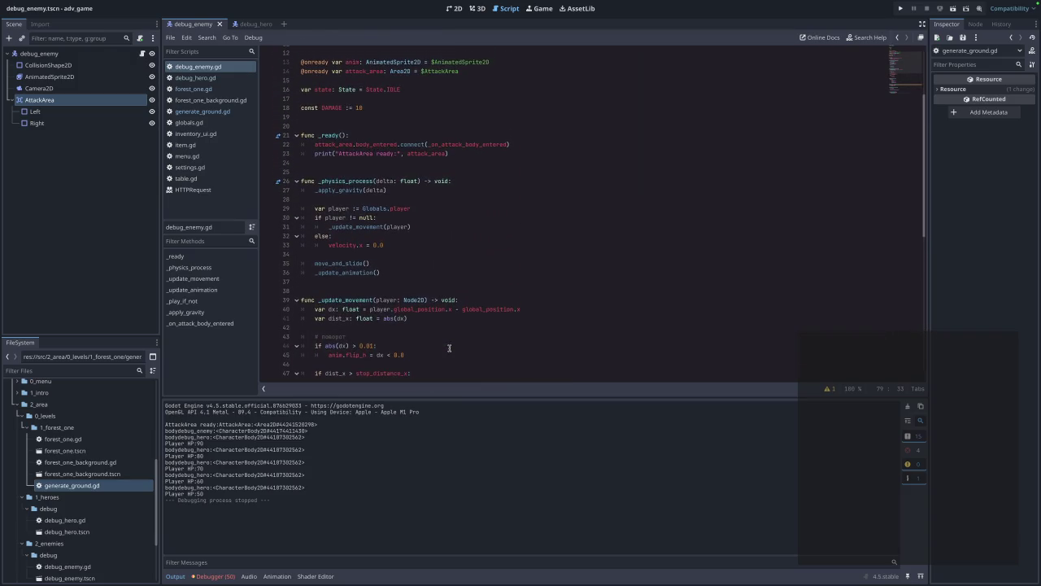
pyautogui.scroll(2, 449, 347)
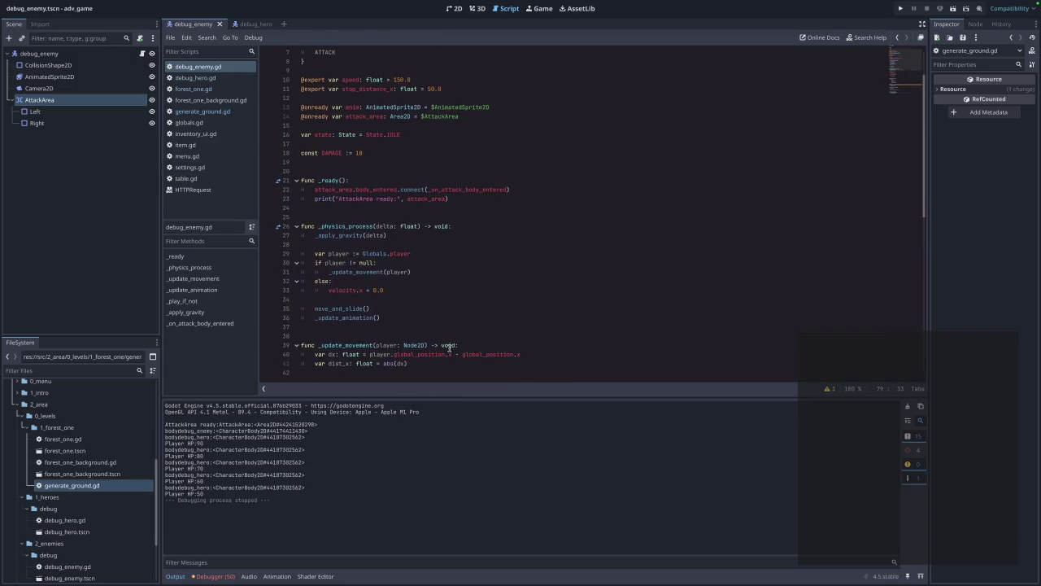
# - Delete the AttackArea ready print line from _ready and review the rest of the enemy script
pyautogui.tripleClick(453, 198)
pyautogui.press('BackSpace')
pyautogui.press('BackSpace')
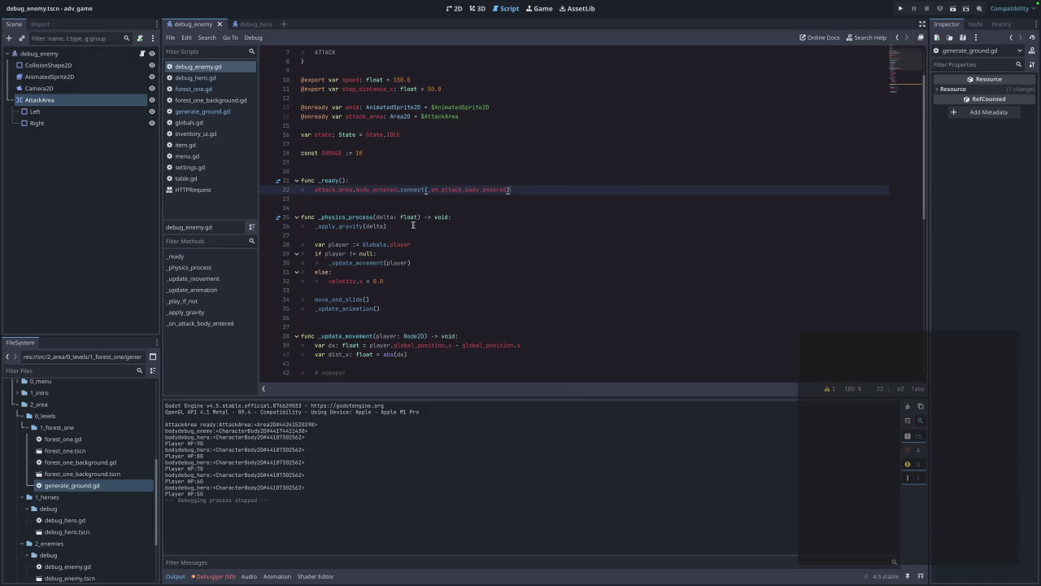
pyautogui.scroll(-3, 443, 247)
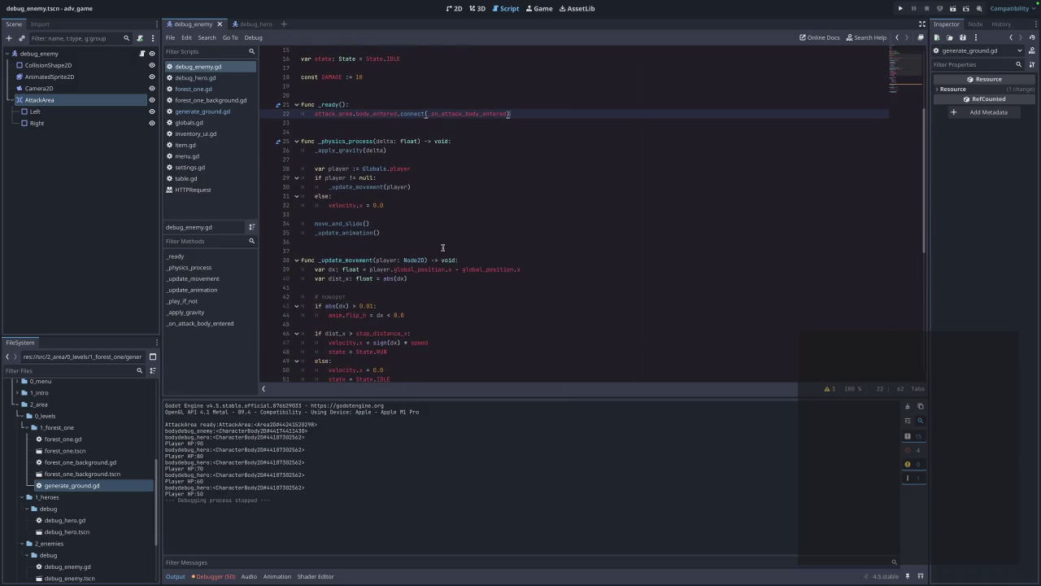
pyautogui.scroll(-4, 442, 248)
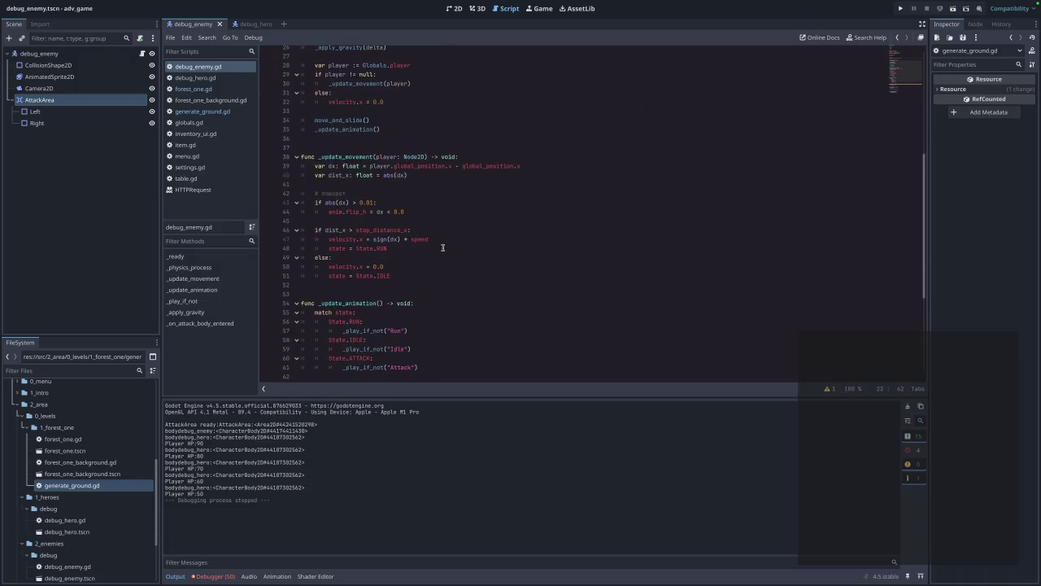
pyautogui.scroll(-4, 442, 247)
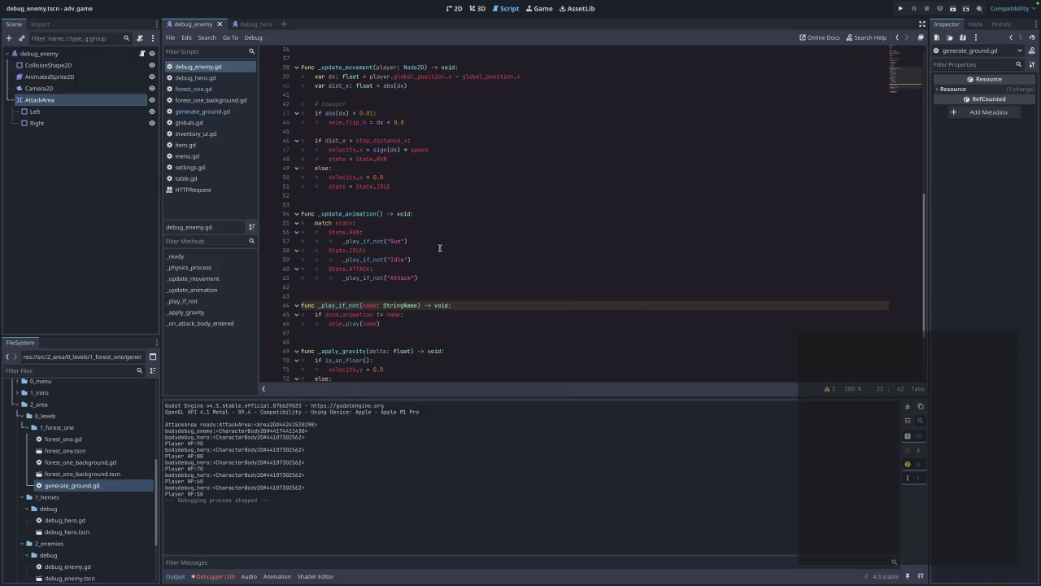
pyautogui.scroll(2, 440, 247)
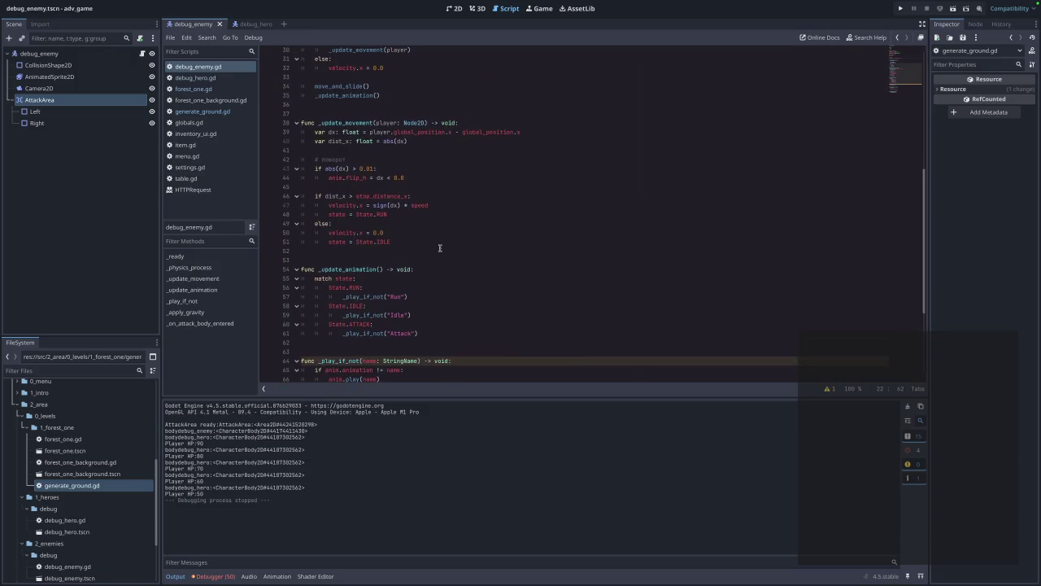
pyautogui.scroll(6, 440, 248)
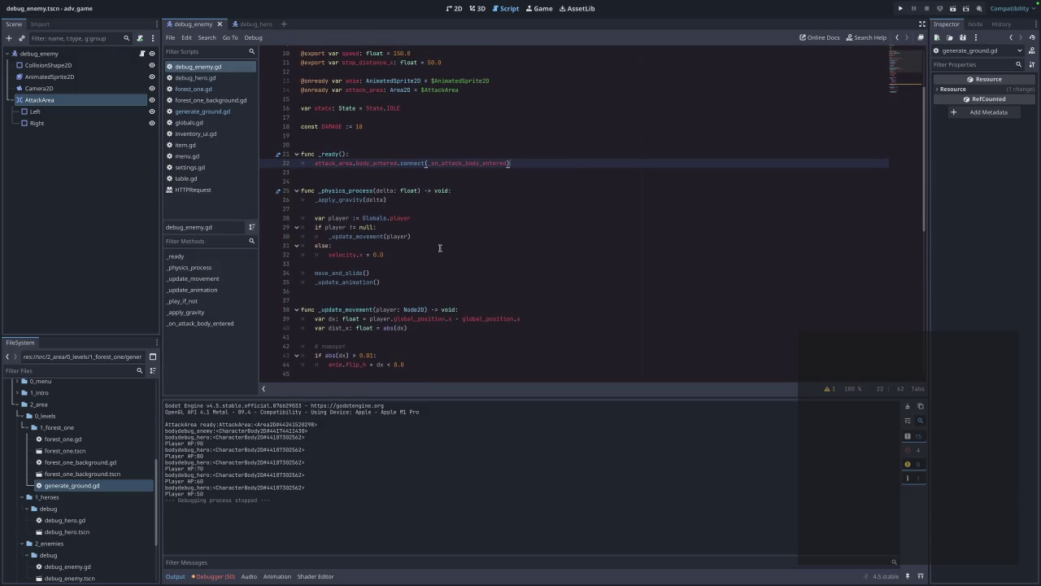
# - Review the code of debug_hero.gd
pyautogui.click(212, 78)
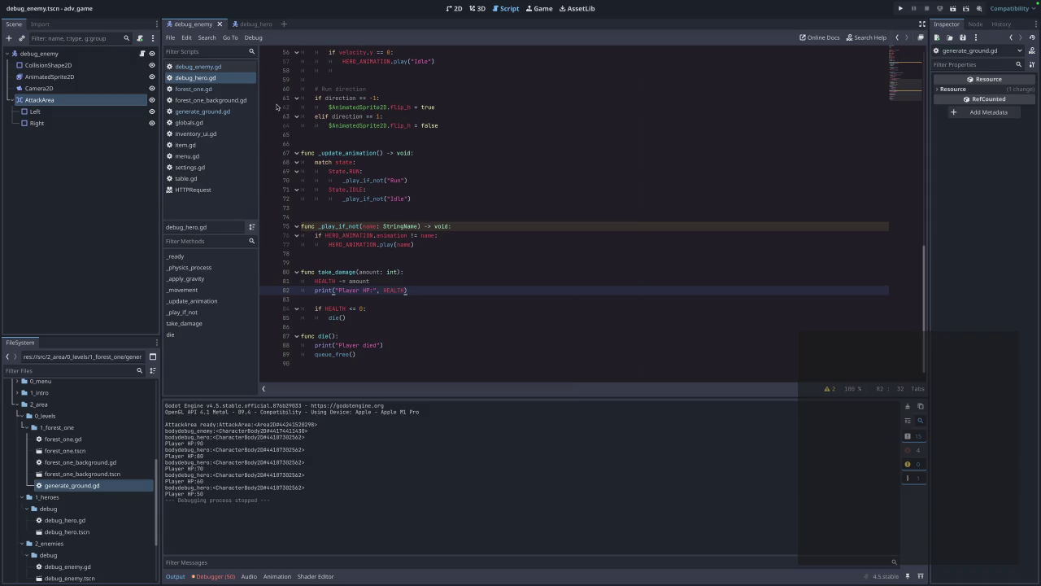
pyautogui.scroll(2, 281, 110)
pyautogui.moveTo(357, 153)
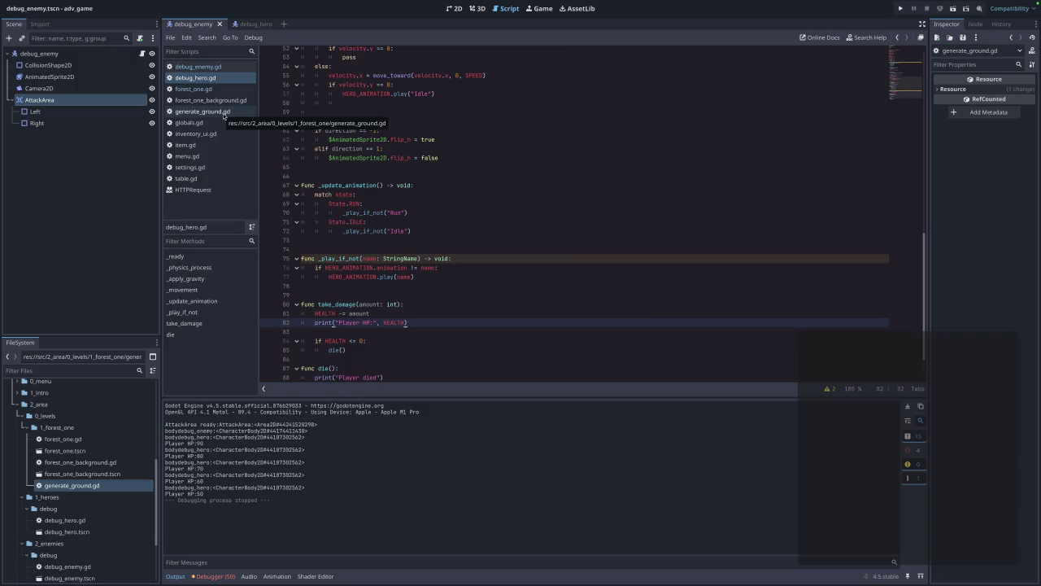
pyautogui.scroll(5, 495, 195)
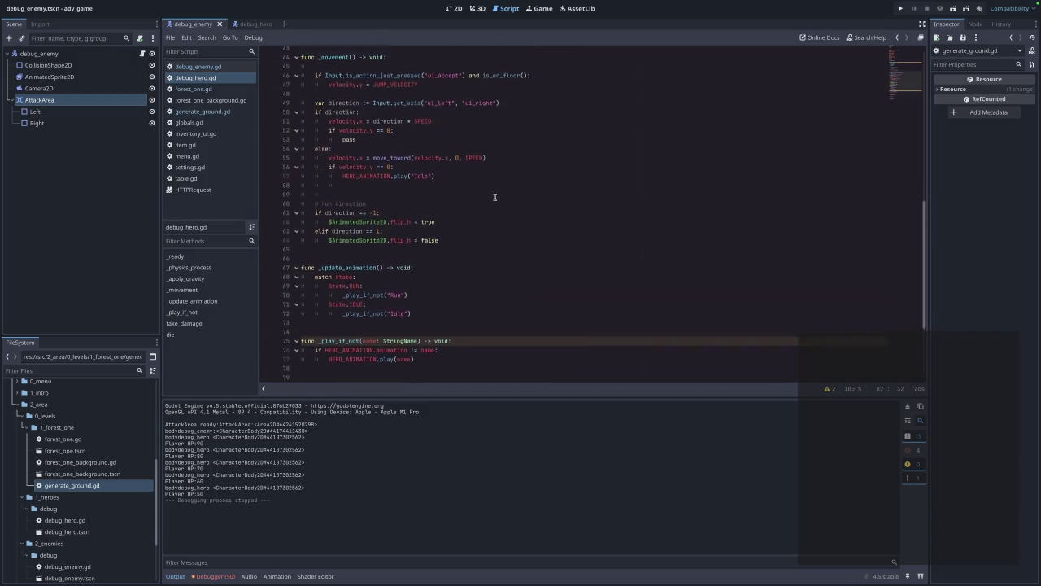
pyautogui.scroll(3, 495, 196)
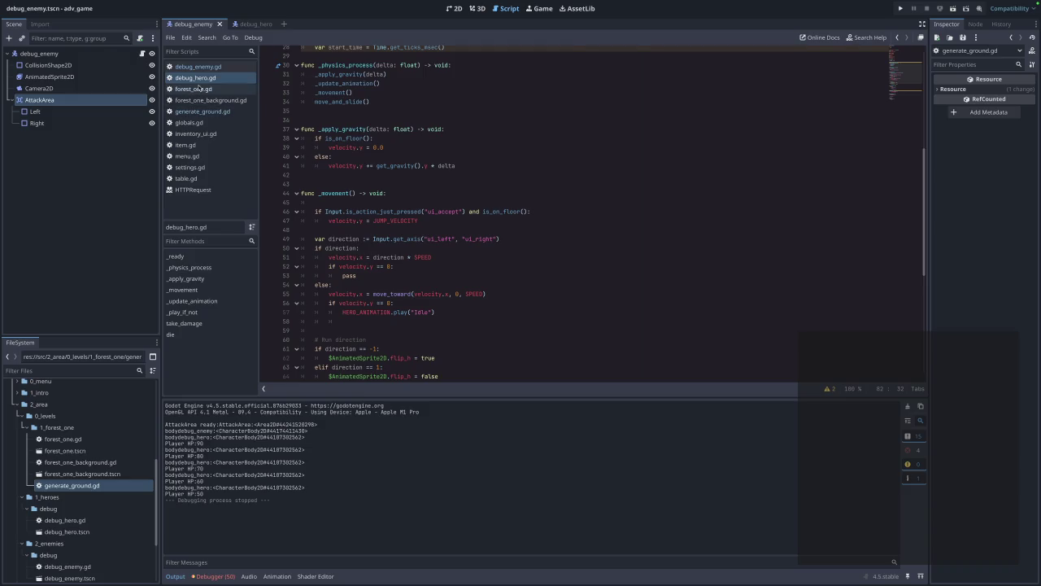
# - Return to debug_enemy.gd and select its entire code
pyautogui.click(207, 68)
pyautogui.scroll(-12, 454, 249)
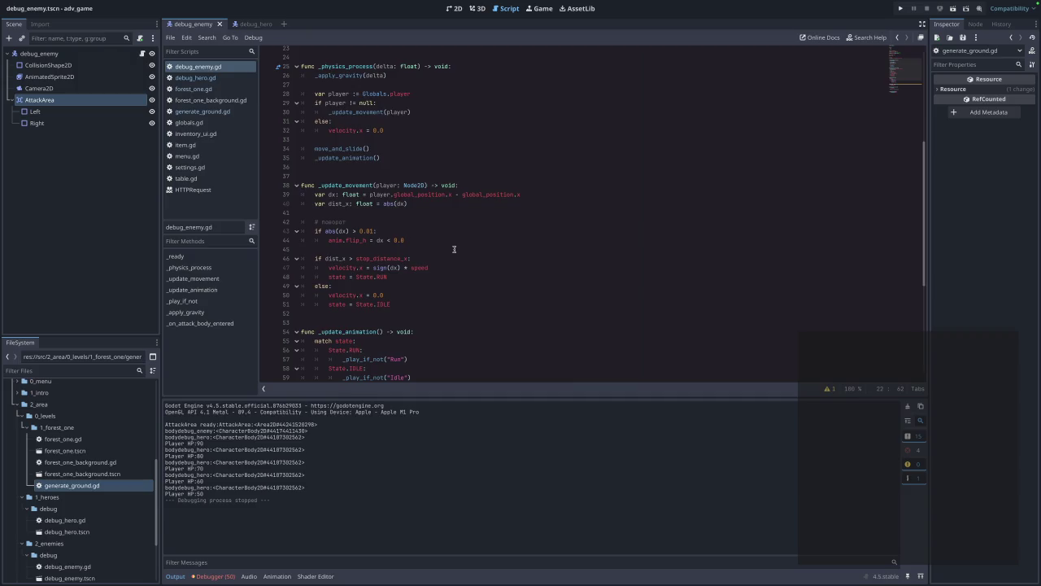
pyautogui.click(430, 360)
pyautogui.hotkey('ctrl', 'a')
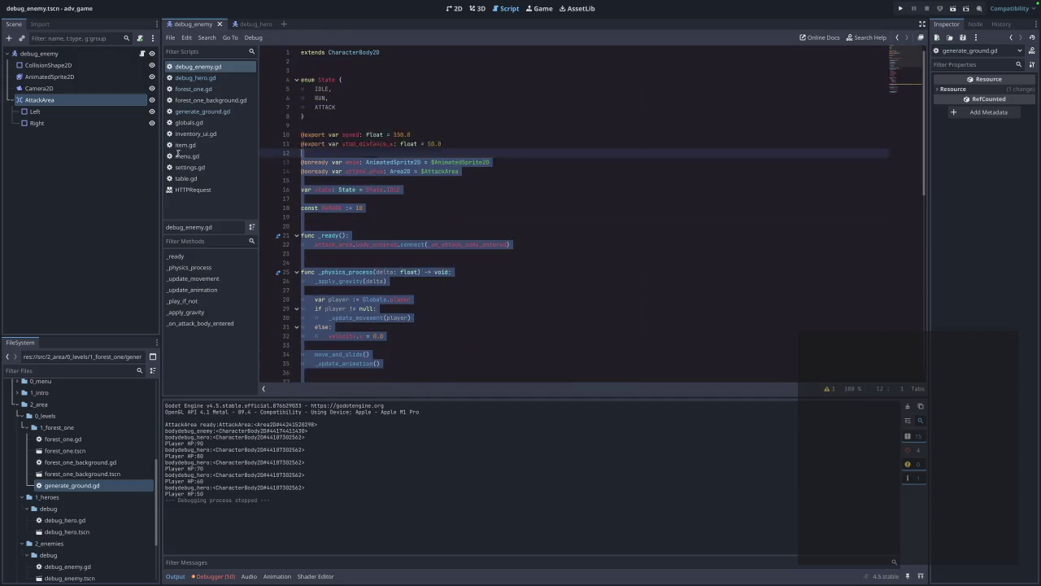
# - Check the end of debug_hero.gd, then bring debug_enemy.gd back into view
pyautogui.click(212, 77)
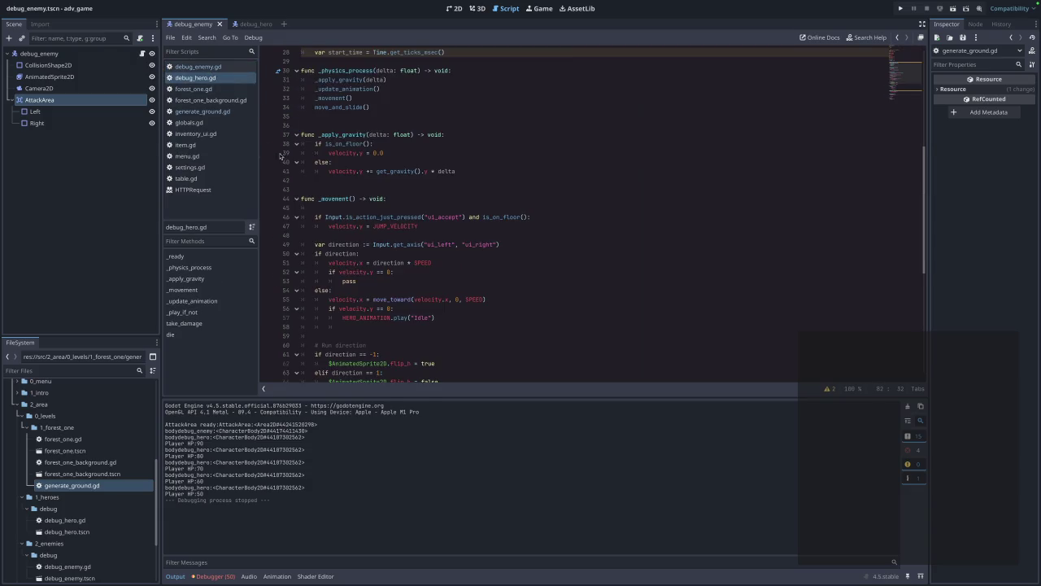
pyautogui.scroll(-9, 418, 312)
pyautogui.click(415, 356)
pyautogui.click(417, 365)
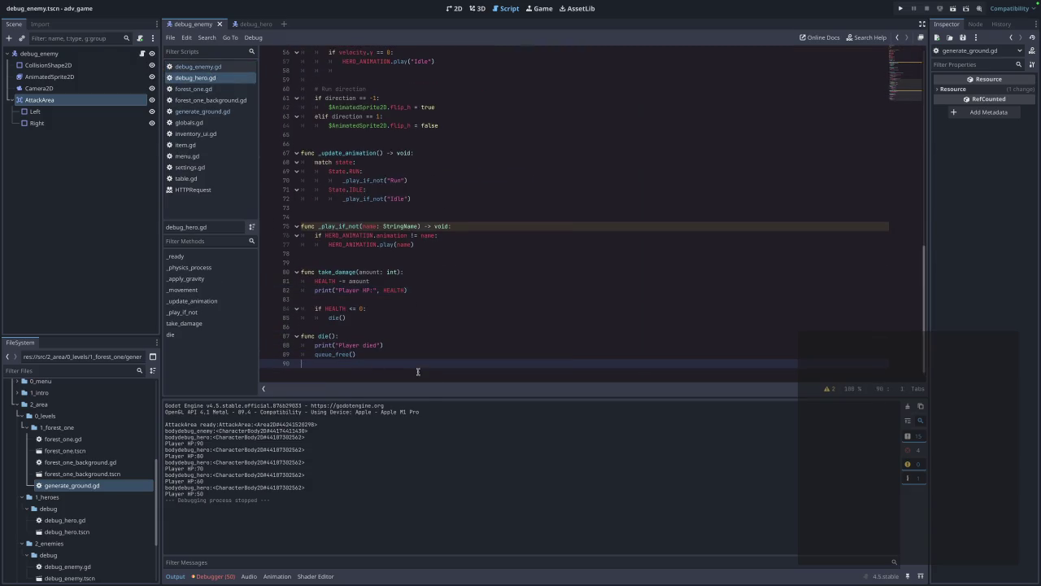
pyautogui.click(197, 66)
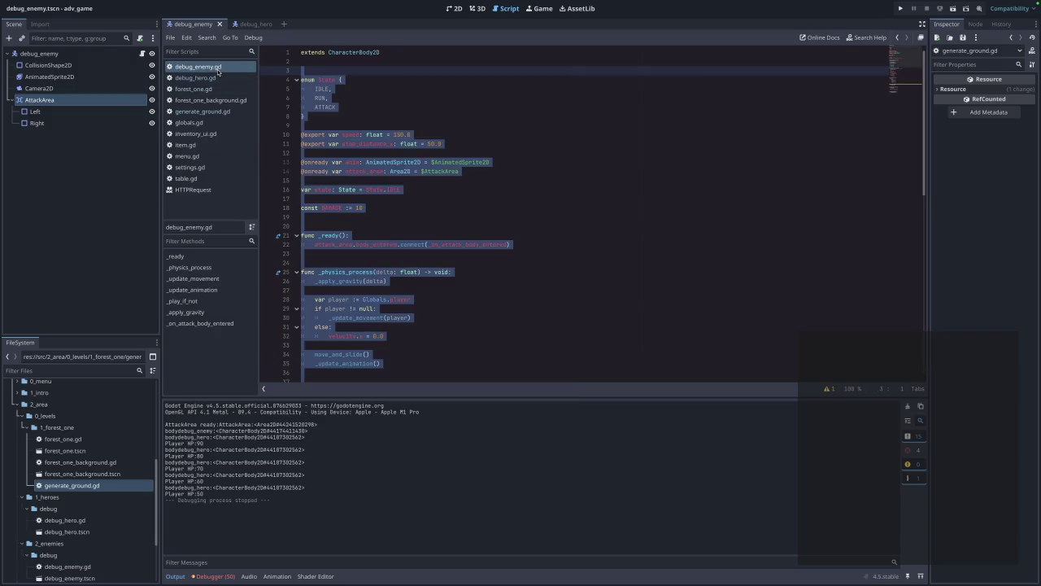
pyautogui.click(442, 302)
pyautogui.scroll(-5, 444, 305)
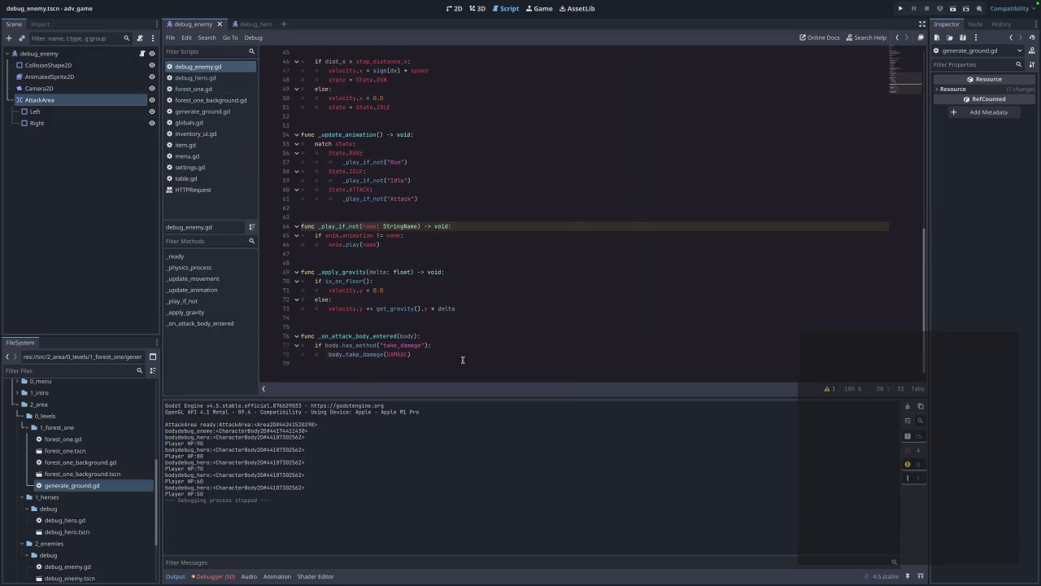
pyautogui.click(169, 67)
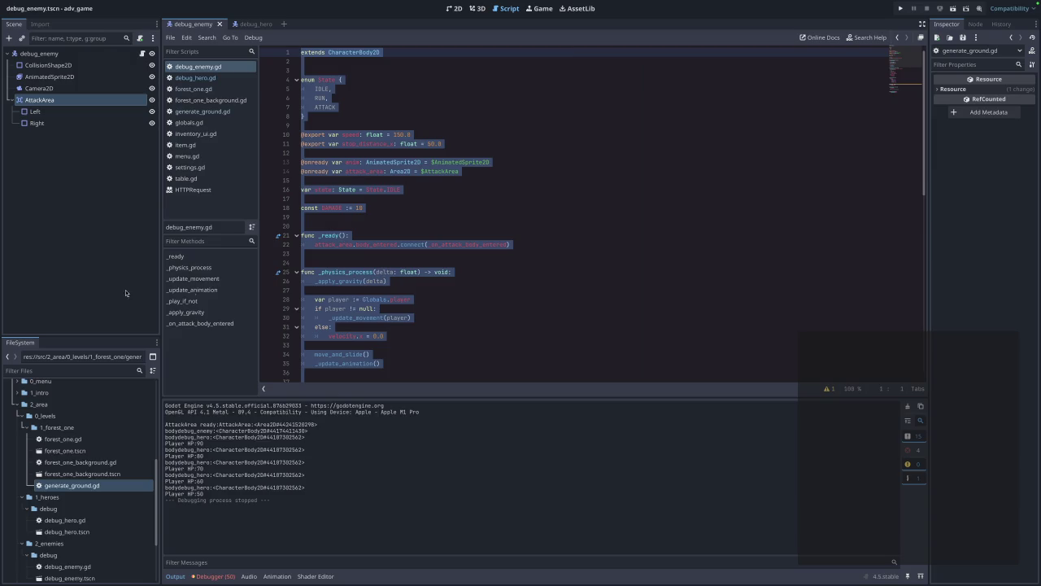
# - Replace debug_enemy.gd with the new code containing _try_attack and _on_anim_finished, and save
pyautogui.click(471, 301)
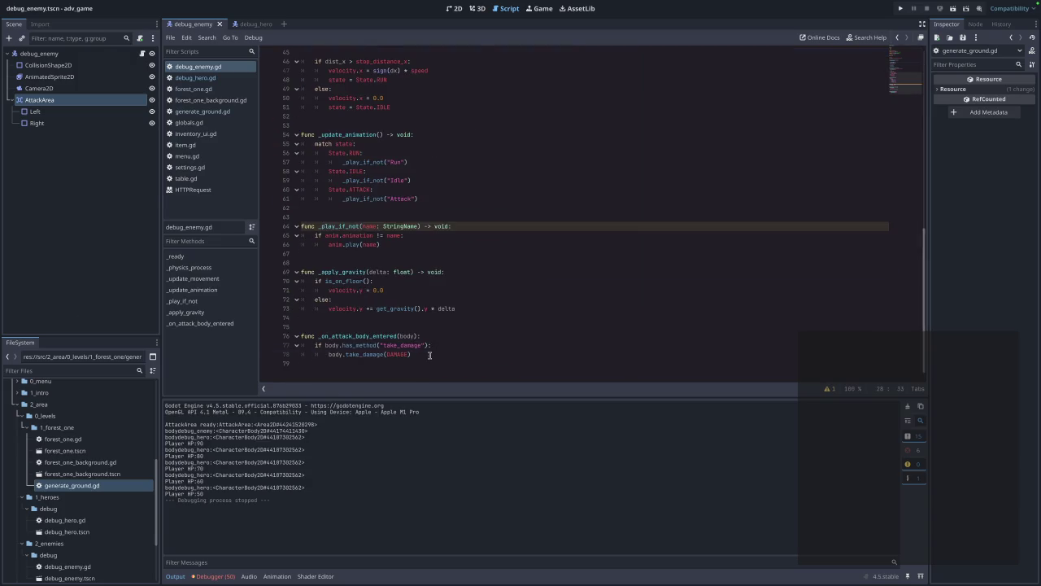
pyautogui.hotkey('ctrl', 'a')
pyautogui.scroll(-5, 431, 355)
pyautogui.hotkey('ctrl', 'v')
pyautogui.scroll(10, 416, 139)
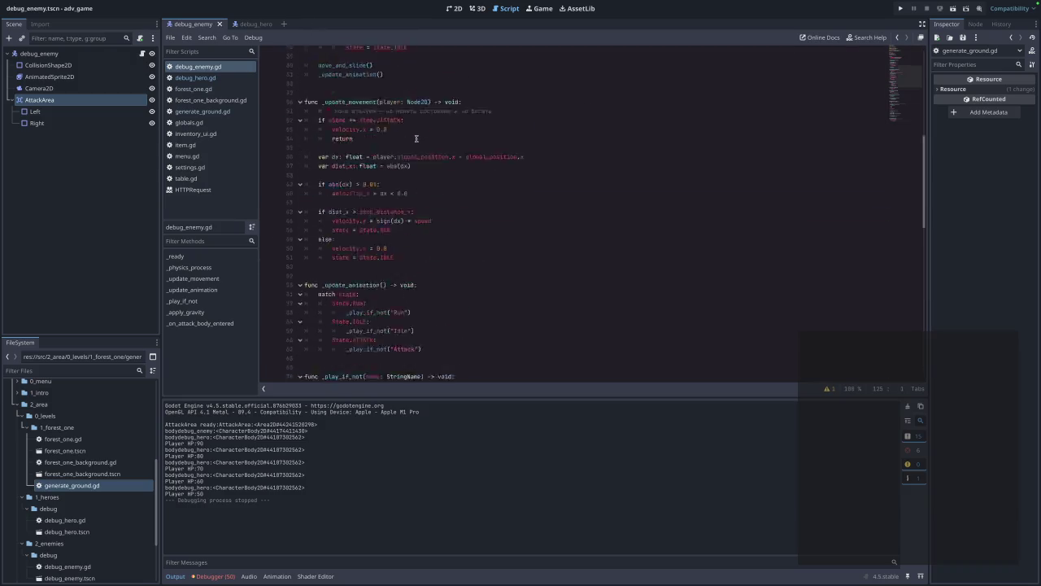
pyautogui.scroll(-15, 537, 236)
pyautogui.hotkey('ctrl', 's')
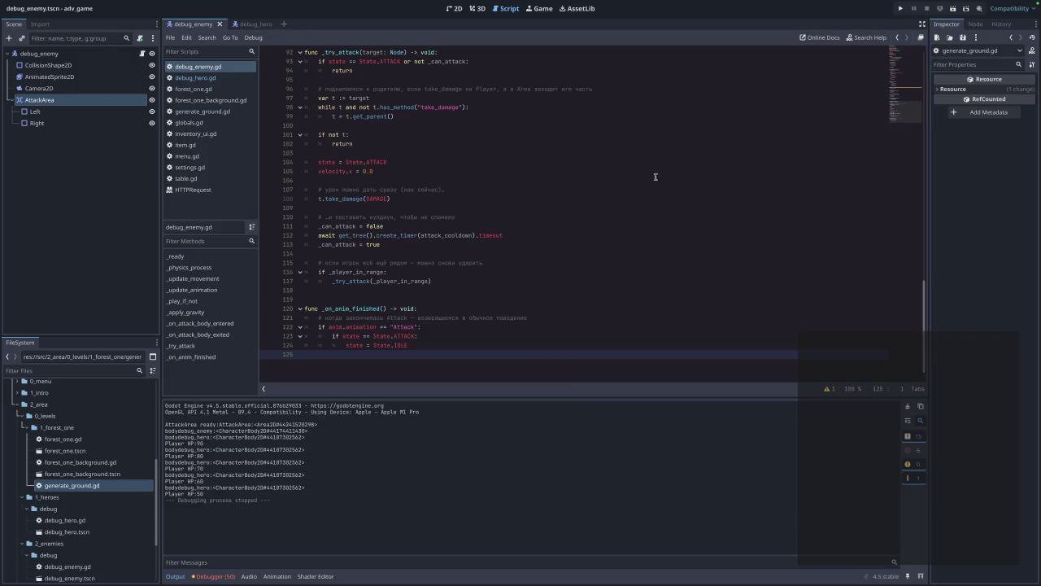
# - Test-play the forest level until the freed-player error in generate_ground.gd appears, then close the game
pyautogui.click(901, 8)
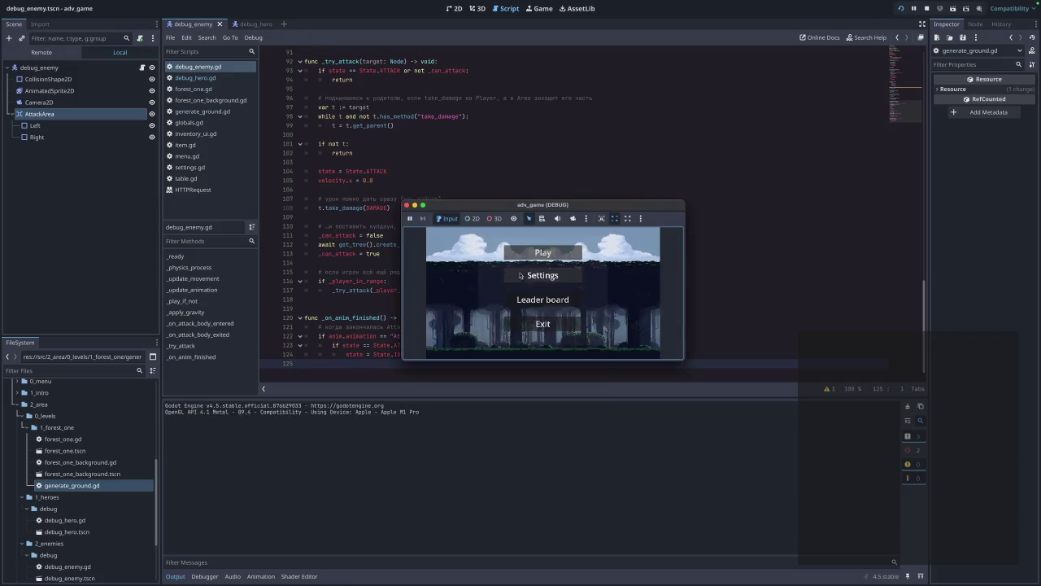
pyautogui.click(545, 254)
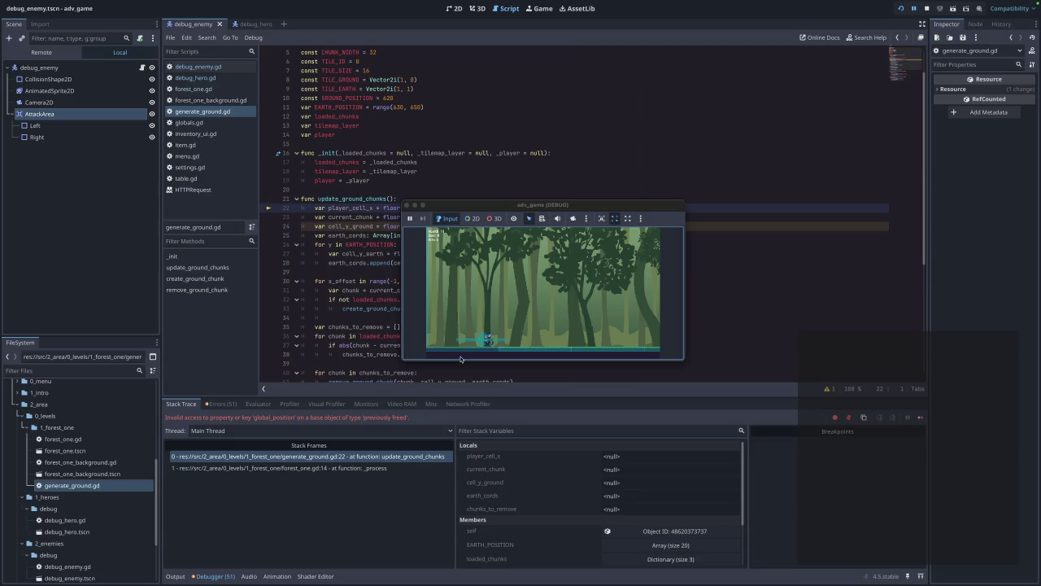
pyautogui.click(406, 205)
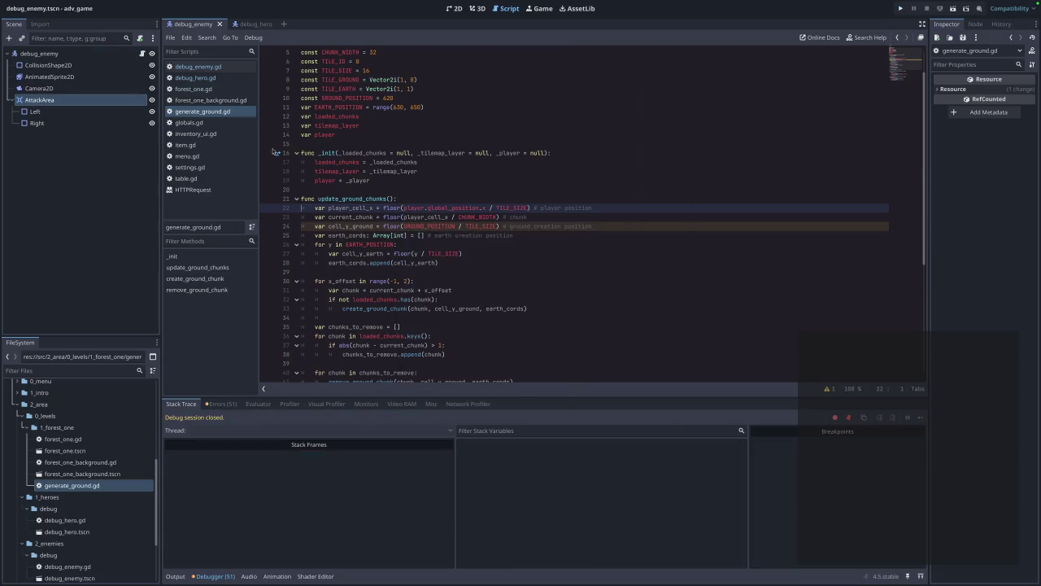
# - Review debug_hero.gd's health check and die code and generate_ground.gd line 32, then return to debug_enemy.gd
pyautogui.click(195, 78)
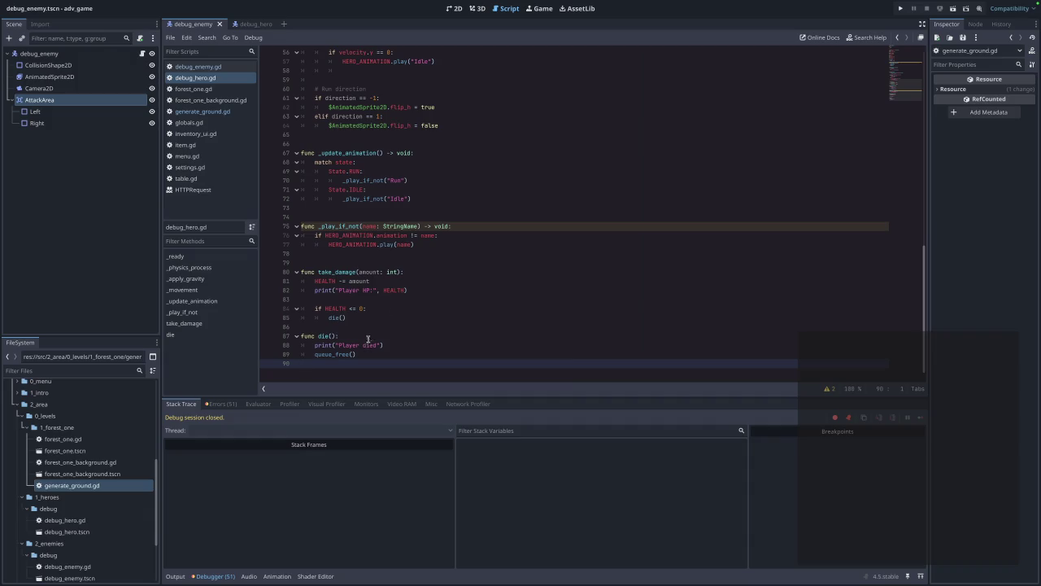
pyautogui.moveTo(373, 359)
pyautogui.mouseDown()
pyautogui.moveTo(290, 297)
pyautogui.moveTo(295, 273)
pyautogui.mouseUp()
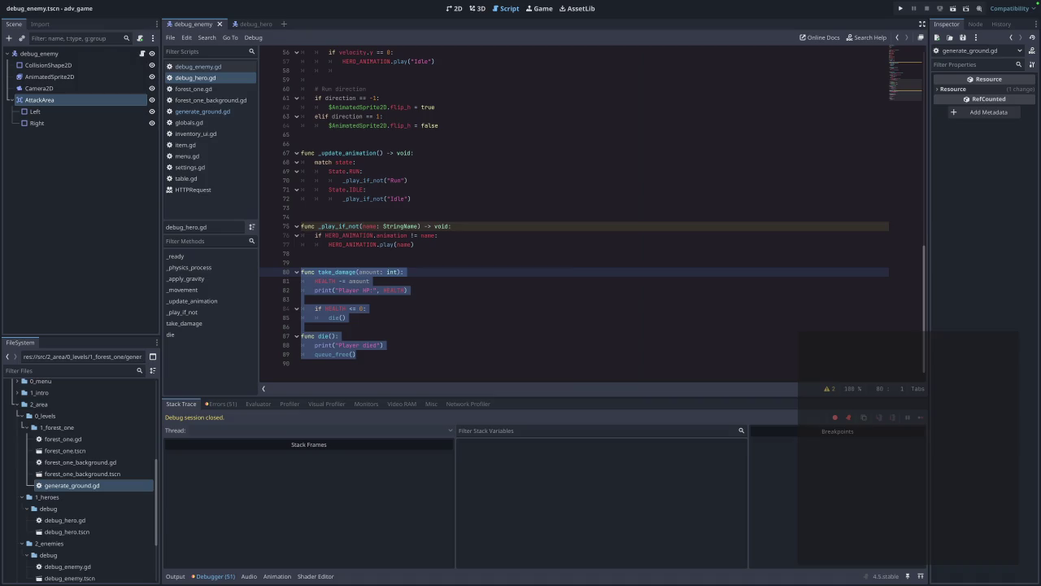
pyautogui.click(228, 113)
pyautogui.click(632, 301)
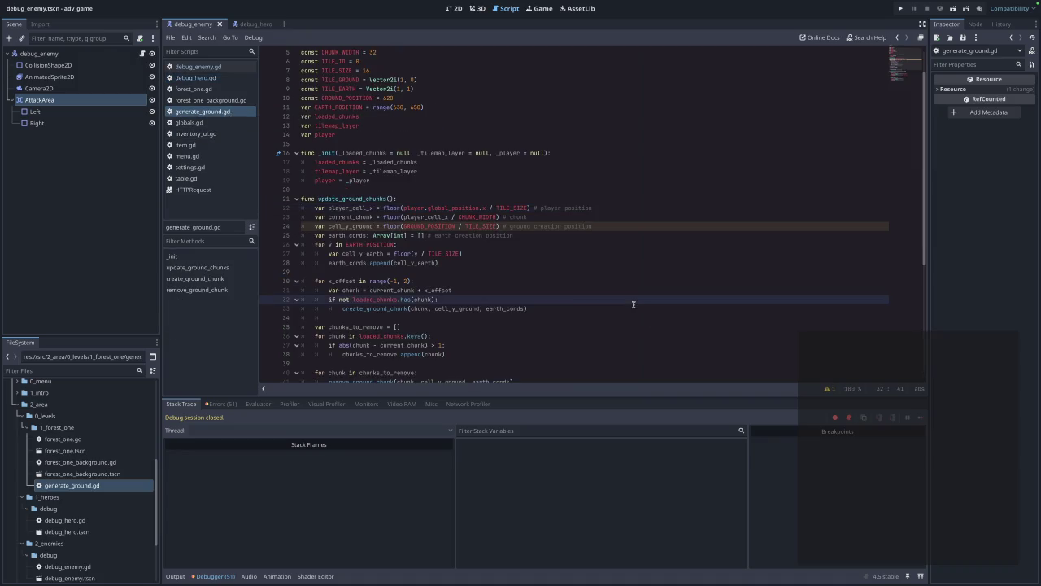
pyautogui.click(221, 79)
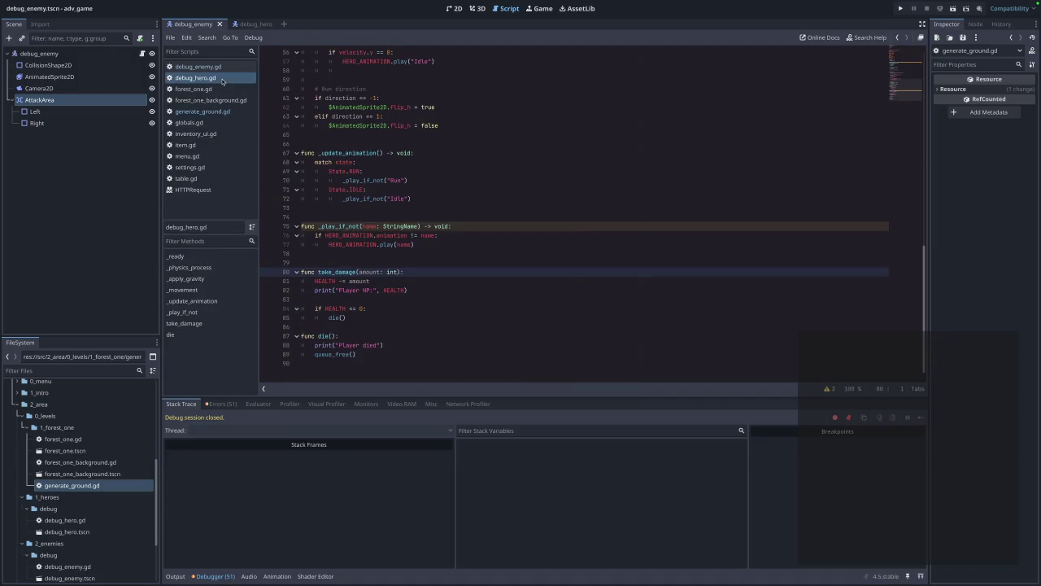
pyautogui.click(224, 70)
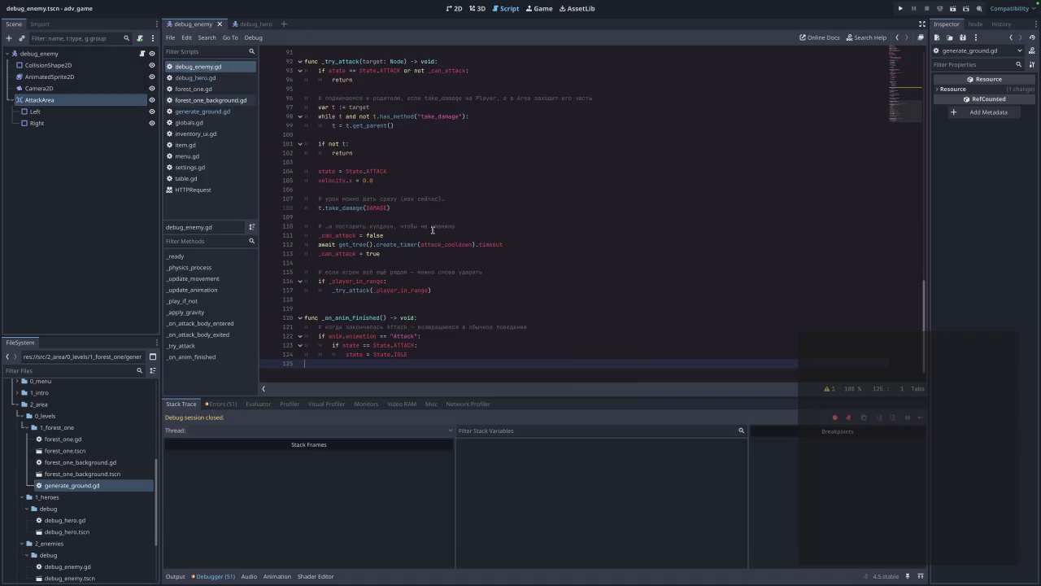
pyautogui.scroll(2, 445, 234)
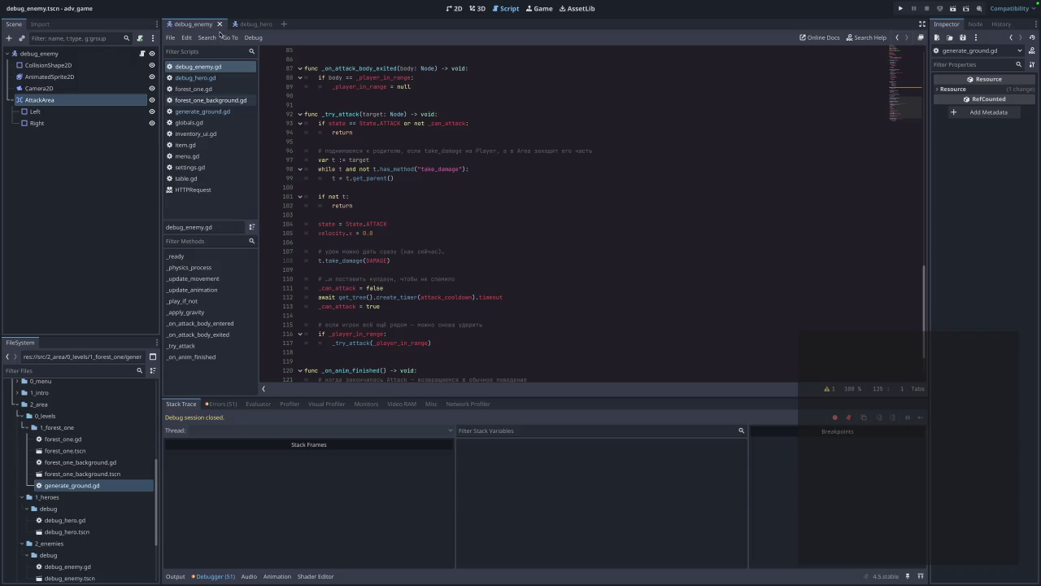
# - Test-run the forest level with the velocity.x change, then close the game and go back to debug_enemy.gd
pyautogui.click(612, 232)
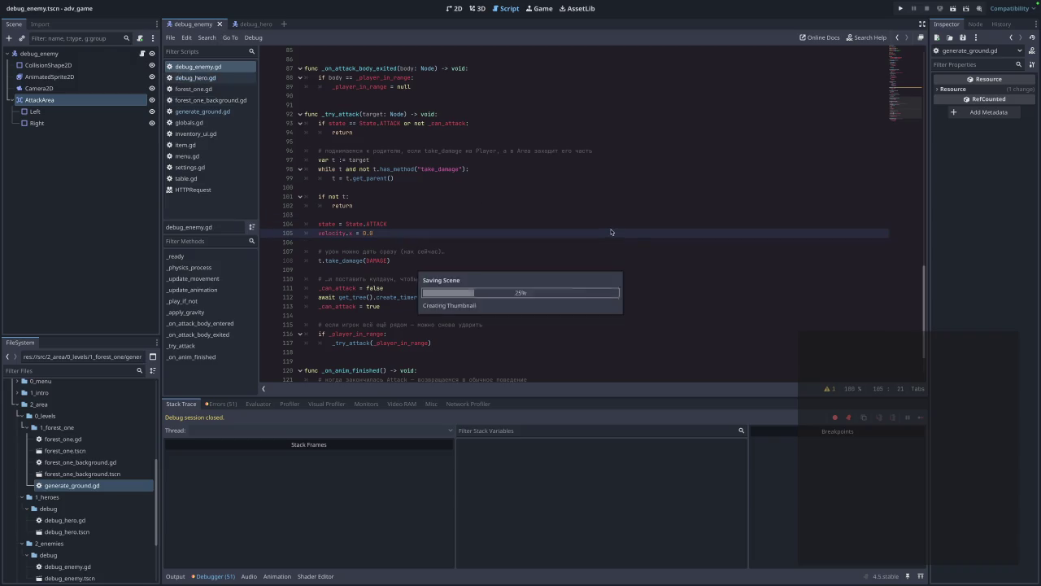
pyautogui.click(901, 8)
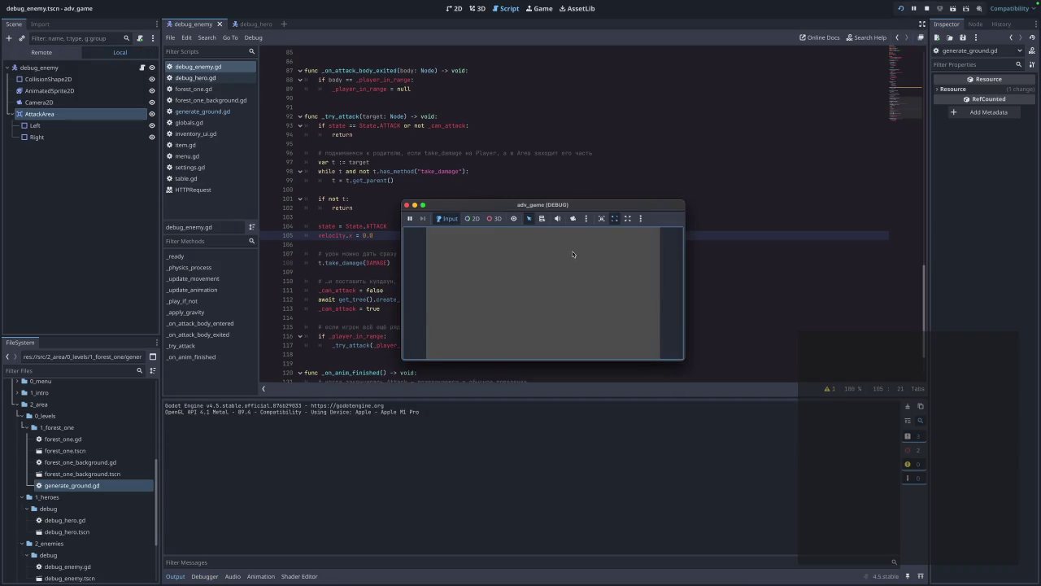
pyautogui.click(576, 255)
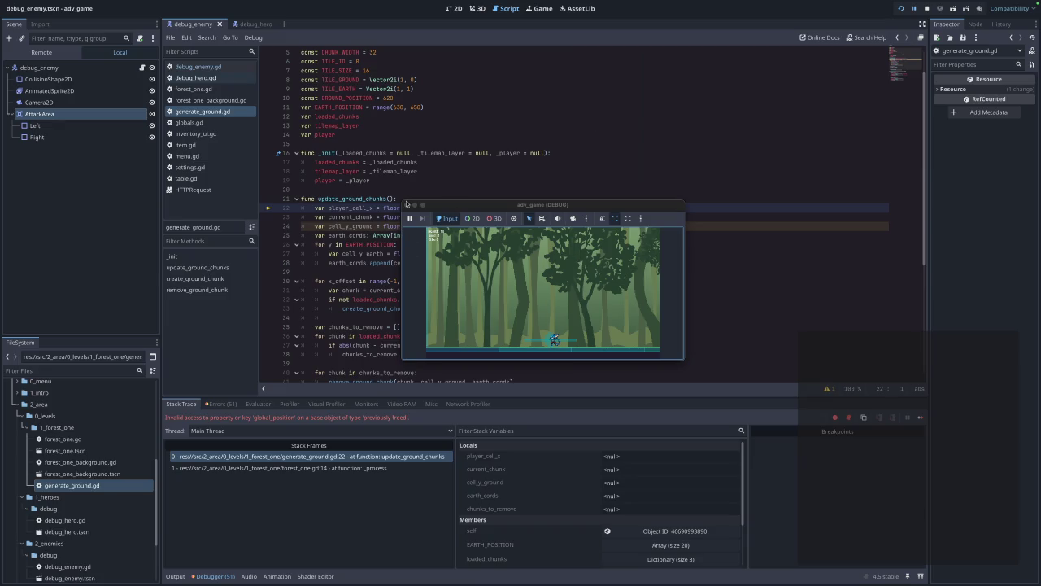
pyautogui.click(407, 204)
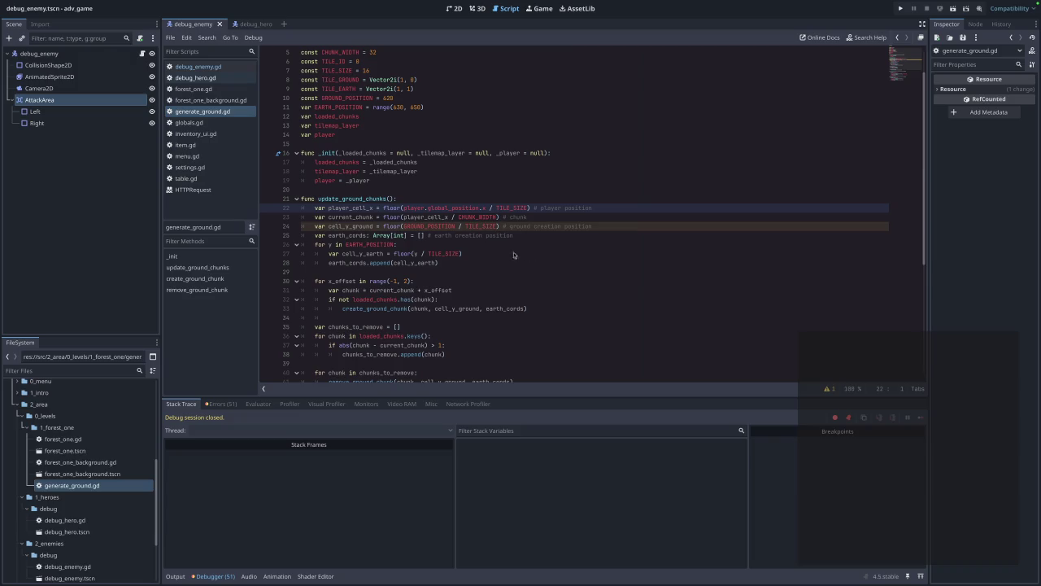
pyautogui.click(197, 67)
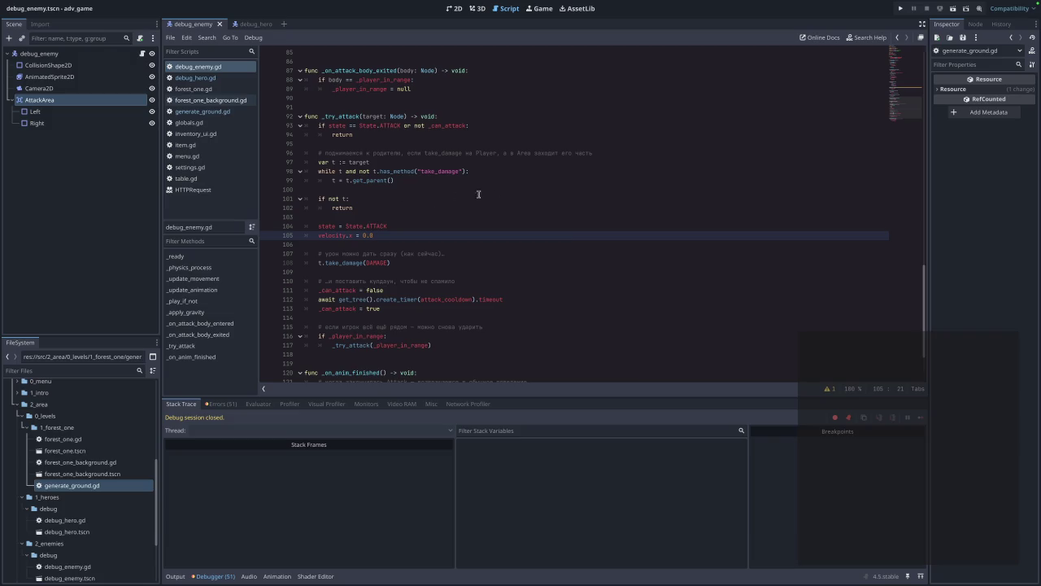
# - Delete the comment on line 96 above var t := target in _try_attack
pyautogui.click(621, 154)
pyautogui.moveTo(645, 153); pyautogui.dragTo(203, 154)
pyautogui.press('BackSpace')
pyautogui.press('BackSpace')
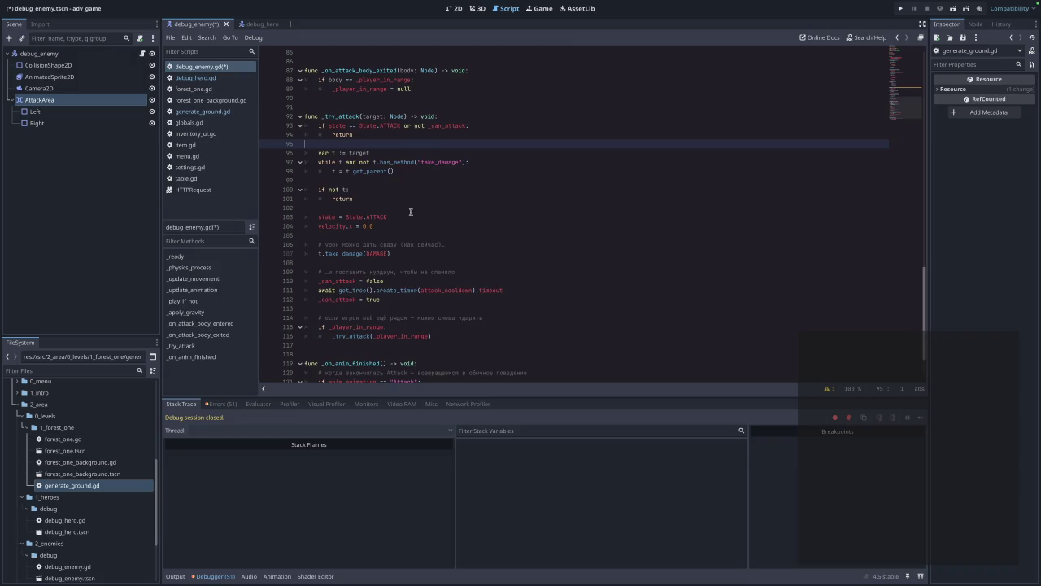
# - Review the cooldown timer lines and jump to the _player_in_range declaration
pyautogui.click(453, 244)
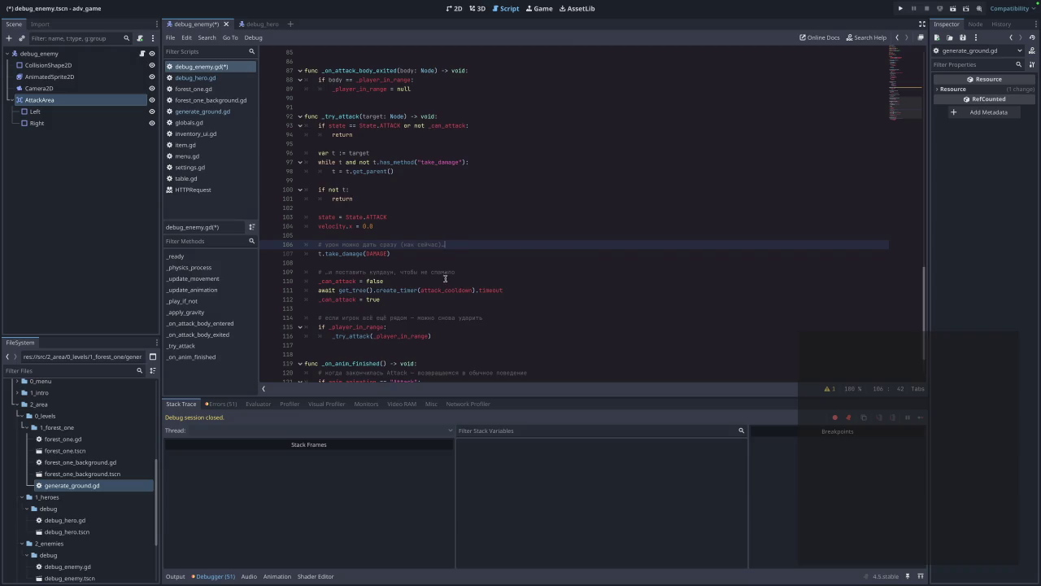
pyautogui.click(517, 291)
pyautogui.scroll(1, 516, 287)
pyautogui.scroll(15, 516, 287)
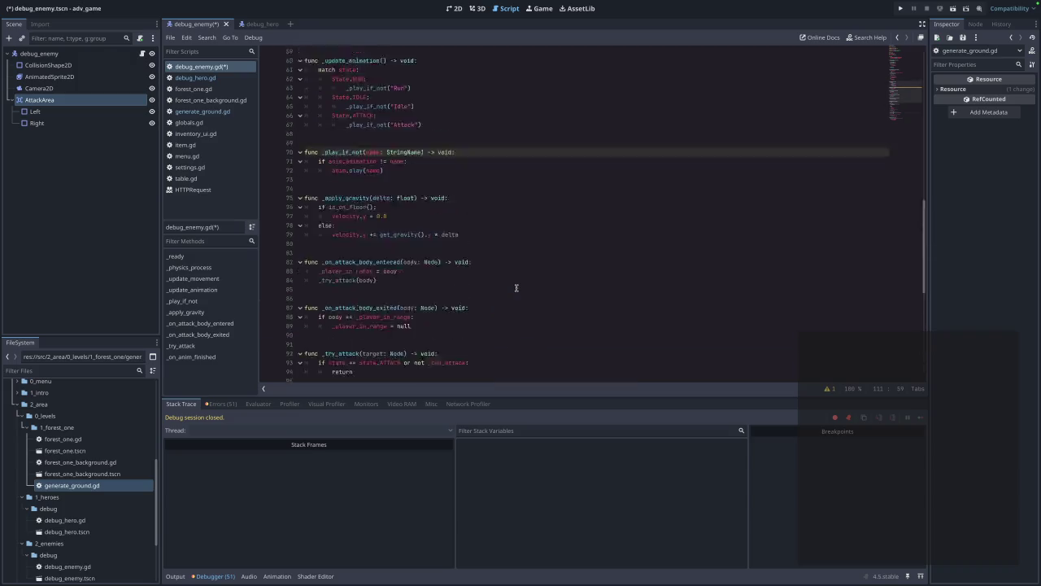
pyautogui.scroll(2, 514, 287)
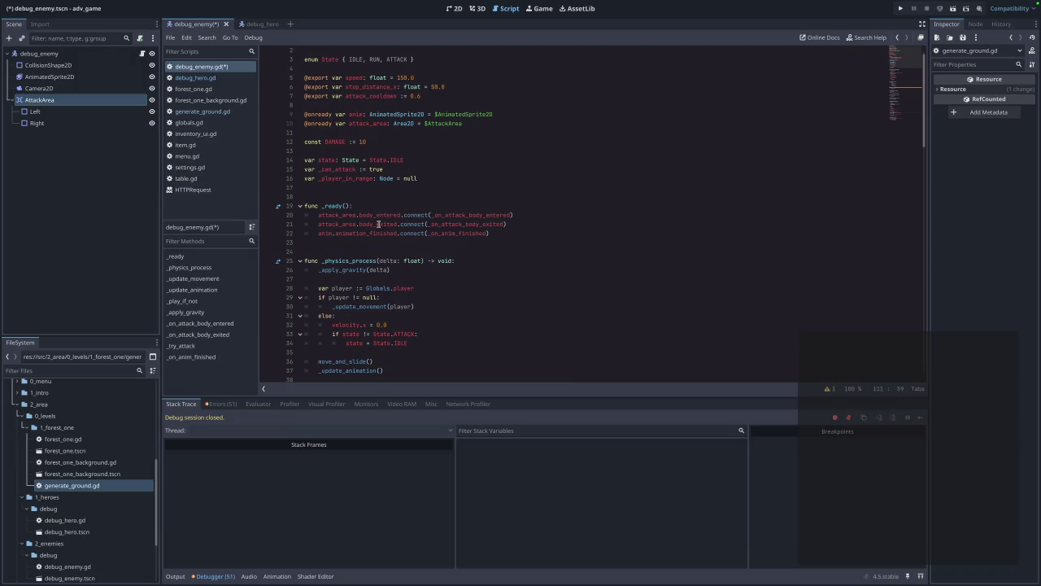
pyautogui.scroll(1, 468, 259)
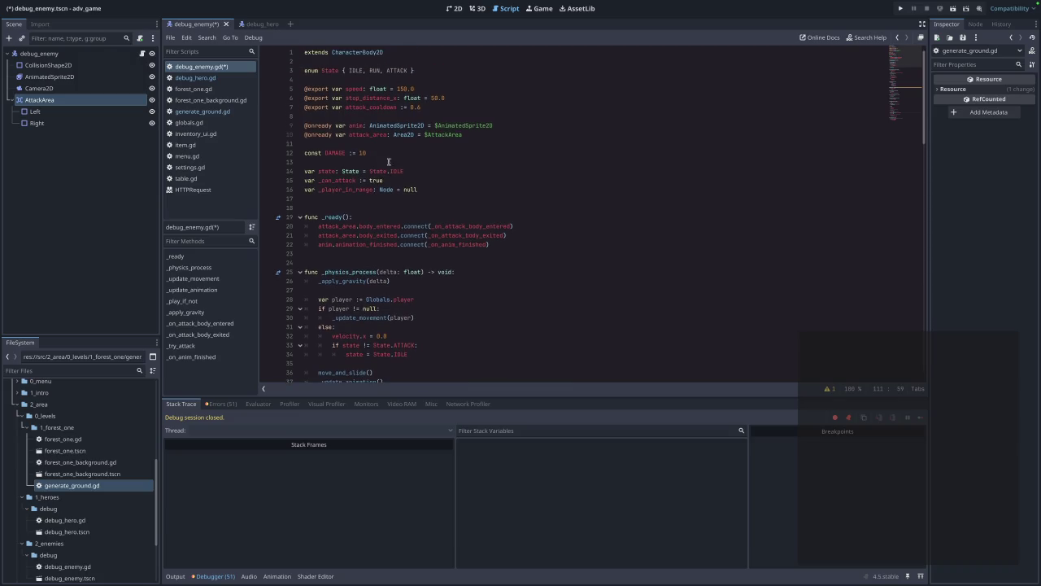
pyautogui.scroll(-15, 423, 235)
pyautogui.scroll(-3, 423, 235)
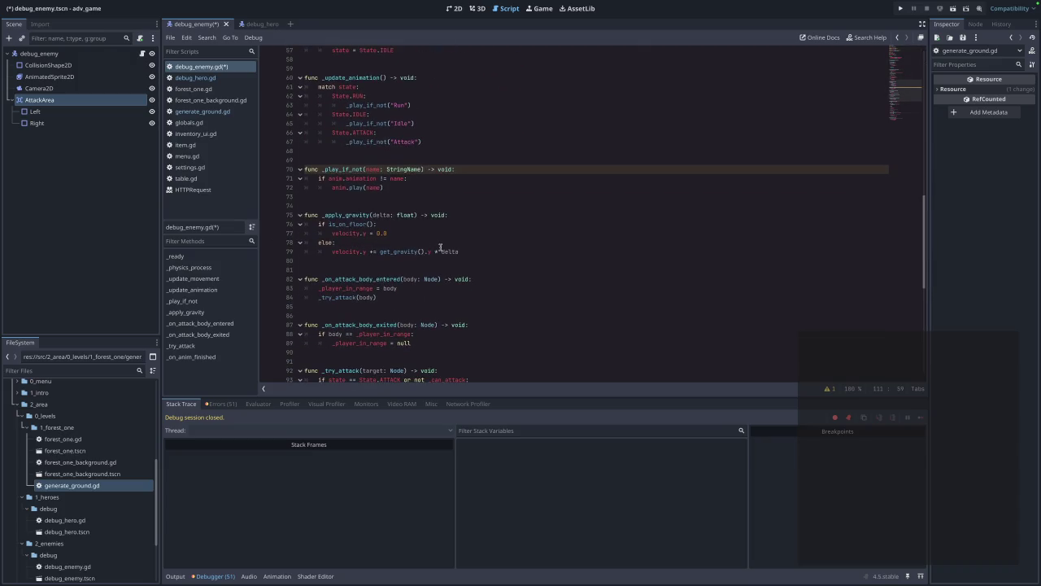
pyautogui.scroll(-9, 440, 247)
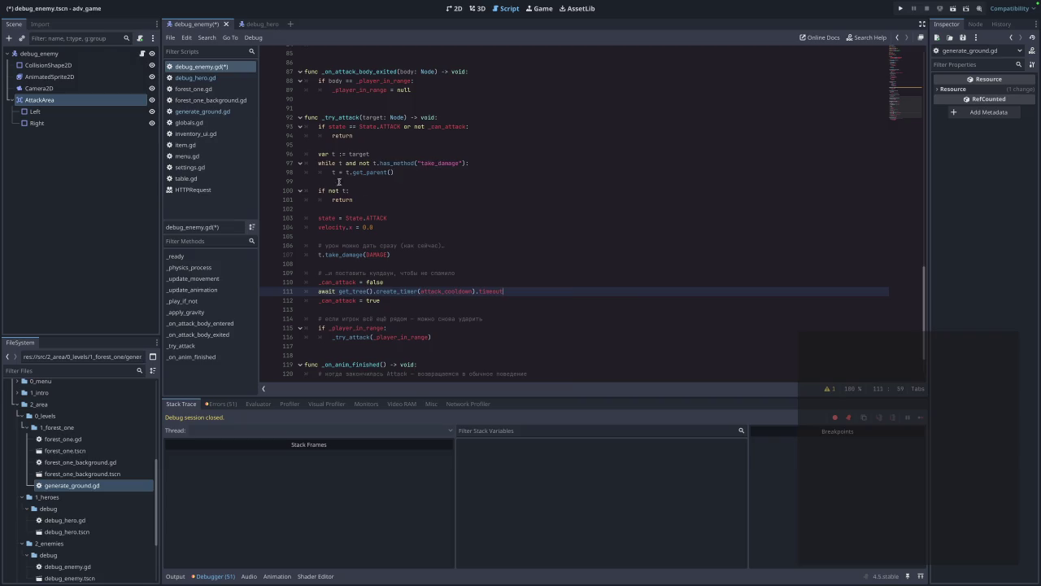
pyautogui.scroll(-2, 382, 226)
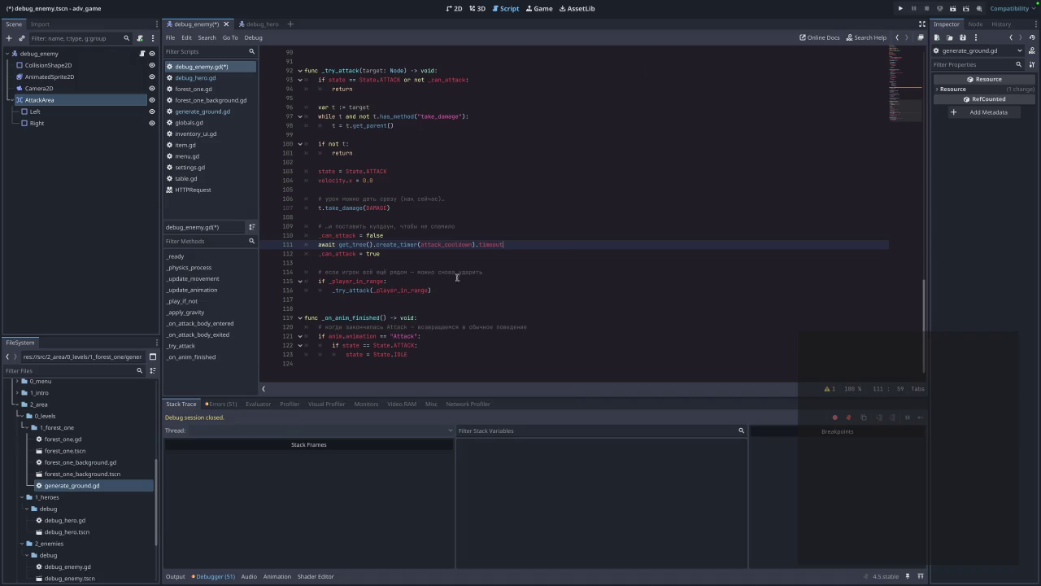
pyautogui.keyDown('ctrl'); pyautogui.click(382, 282); pyautogui.keyUp('ctrl')
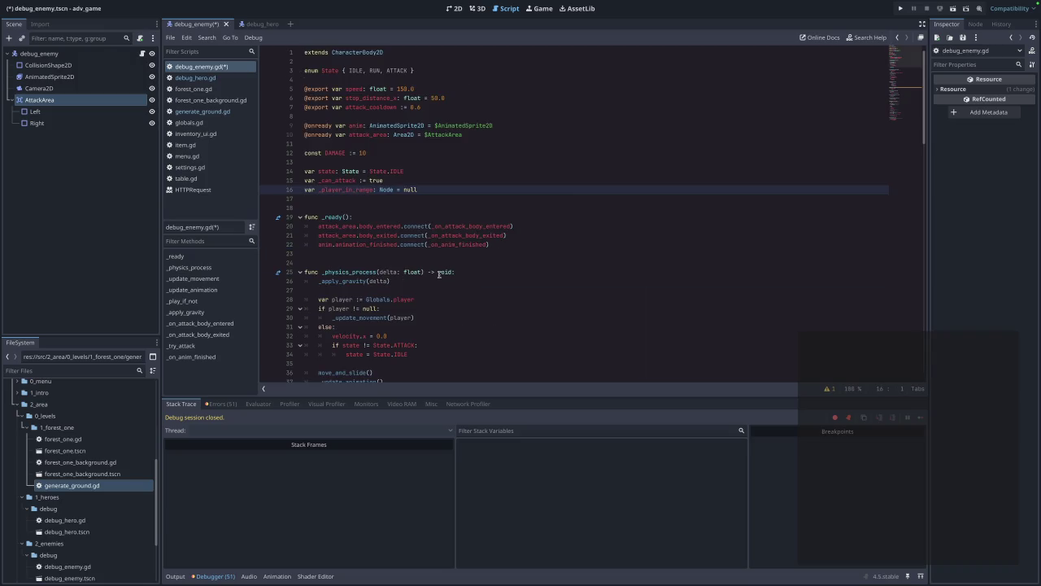
# - Look up where attack_cooldown is declared from the cooldown timer line
pyautogui.scroll(-10, 440, 274)
pyautogui.scroll(-6, 439, 276)
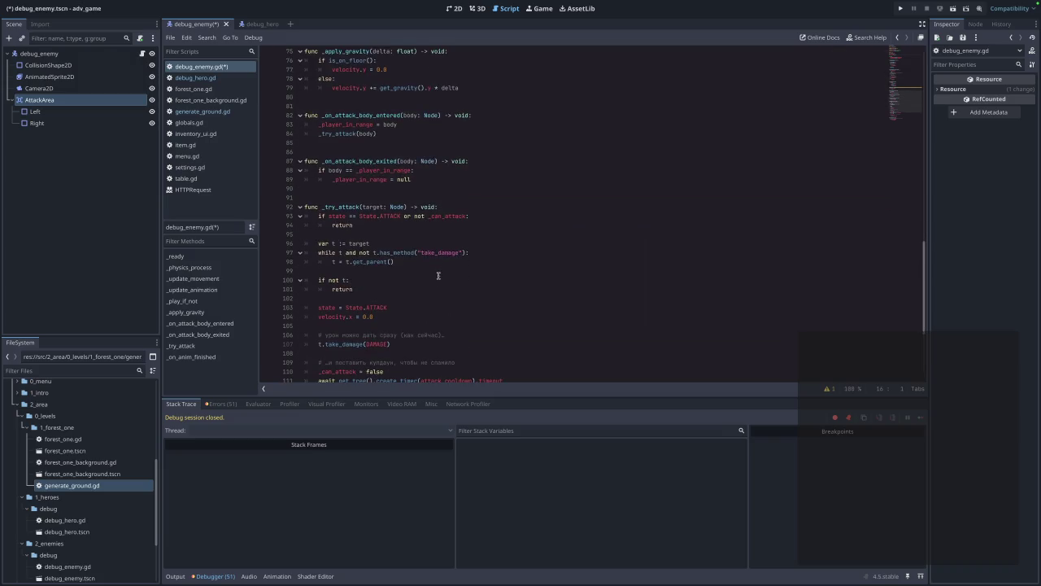
pyautogui.scroll(-5, 438, 276)
pyautogui.scroll(2, 439, 275)
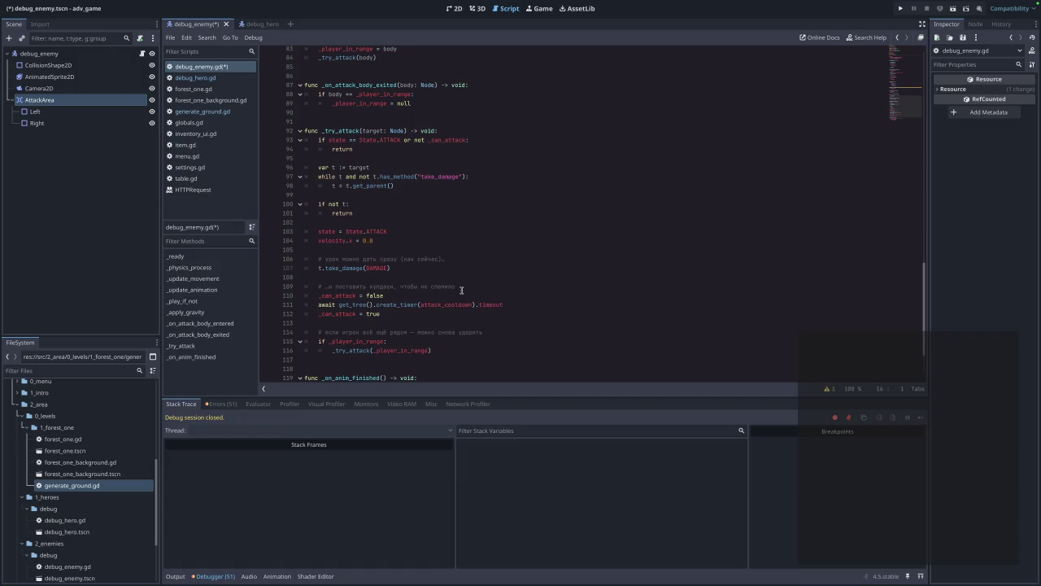
pyautogui.scroll(-1, 461, 291)
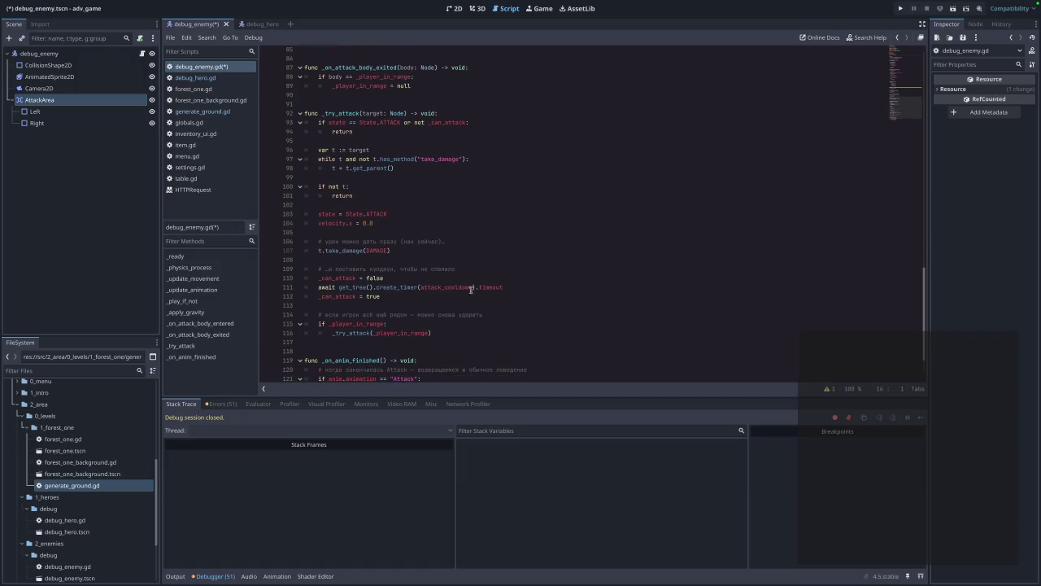
pyautogui.scroll(-1, 558, 296)
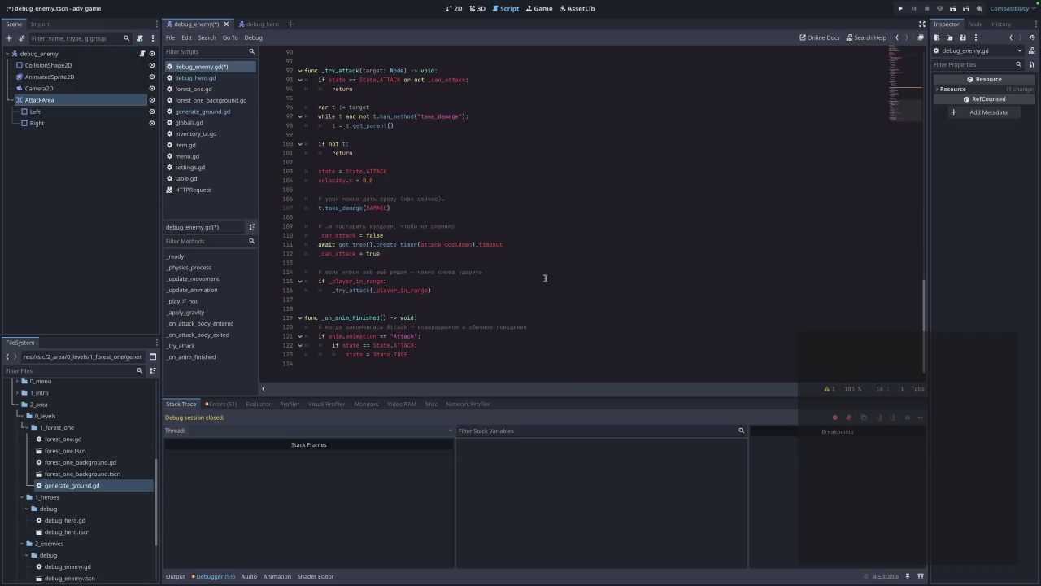
pyautogui.click(455, 246)
pyautogui.keyDown('ctrl'); pyautogui.click(455, 246); pyautogui.keyUp('ctrl')
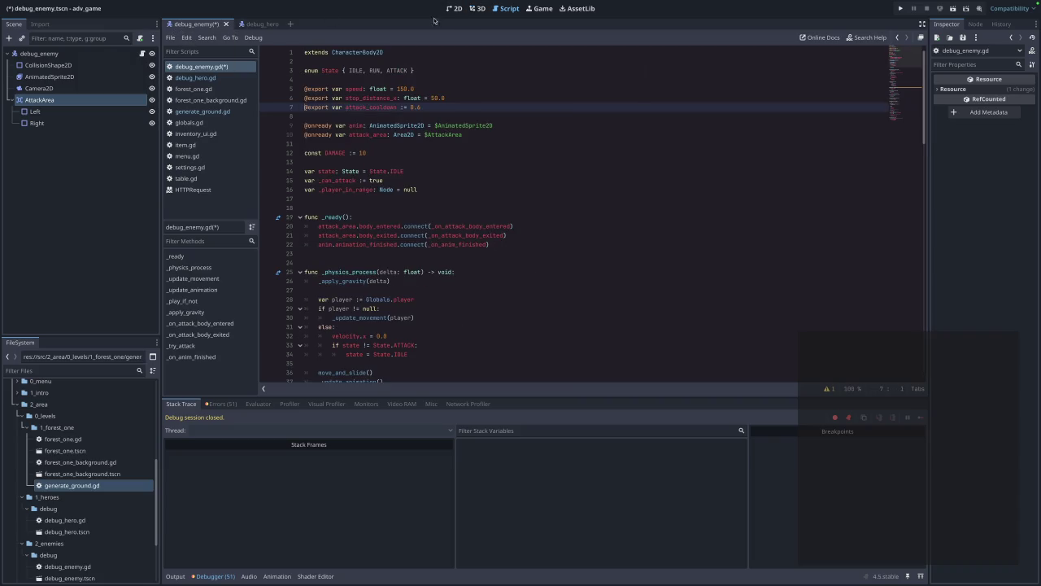
# - Check the _player_in_range declaration and _update_movement, then save and run the game
pyautogui.scroll(-20, 369, 119)
pyautogui.scroll(-9, 403, 130)
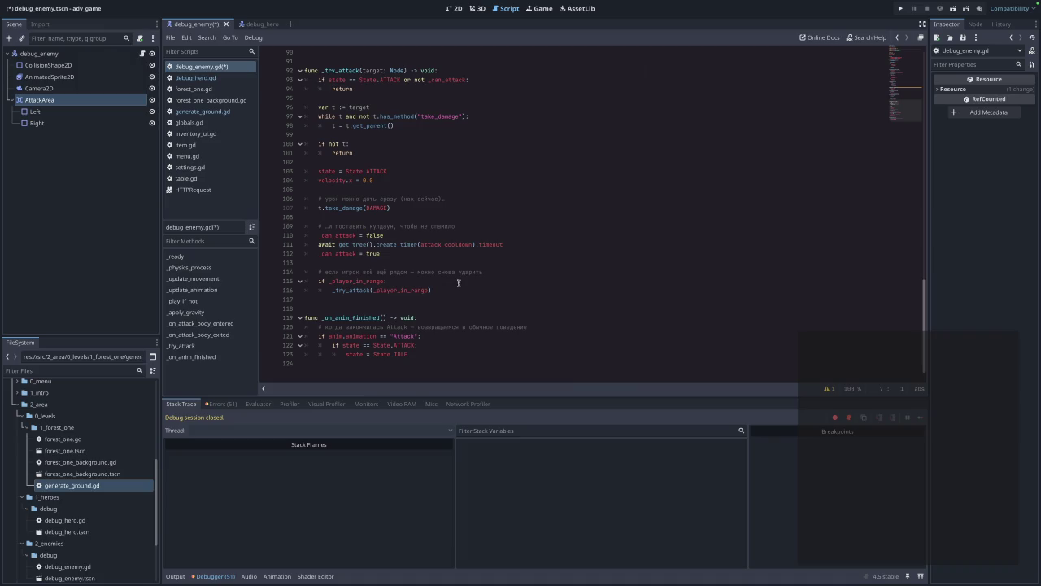
pyautogui.scroll(5, 459, 282)
pyautogui.scroll(-5, 458, 282)
pyautogui.keyDown('ctrl'); pyautogui.click(419, 291); pyautogui.keyUp('ctrl')
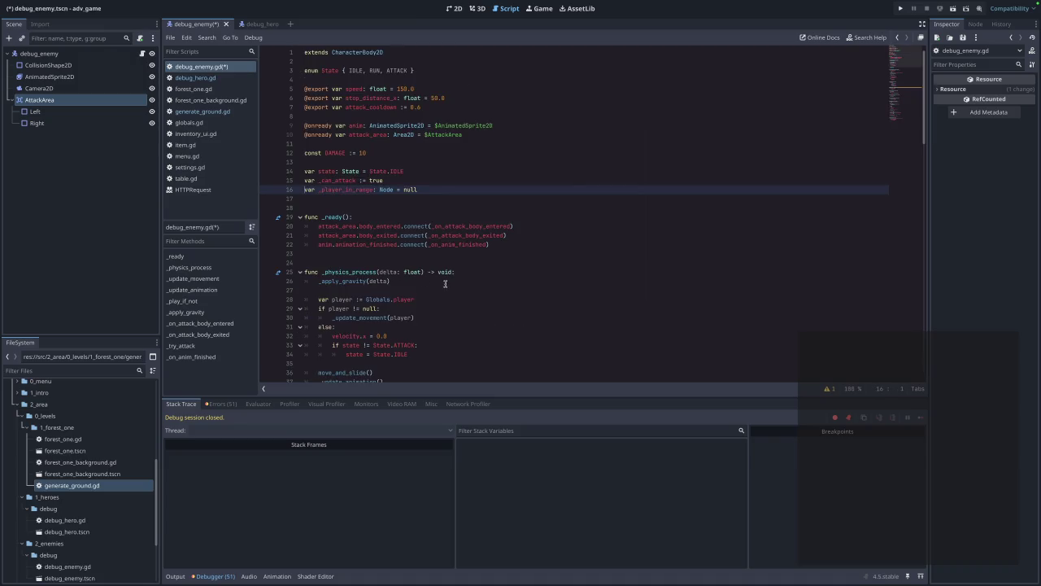
pyautogui.scroll(-15, 445, 283)
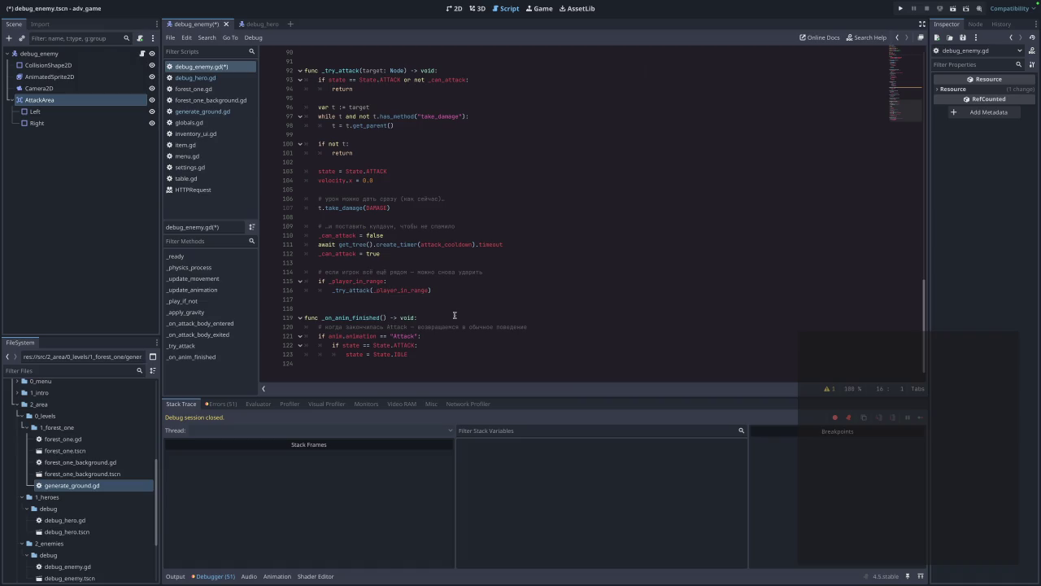
pyautogui.scroll(2, 454, 315)
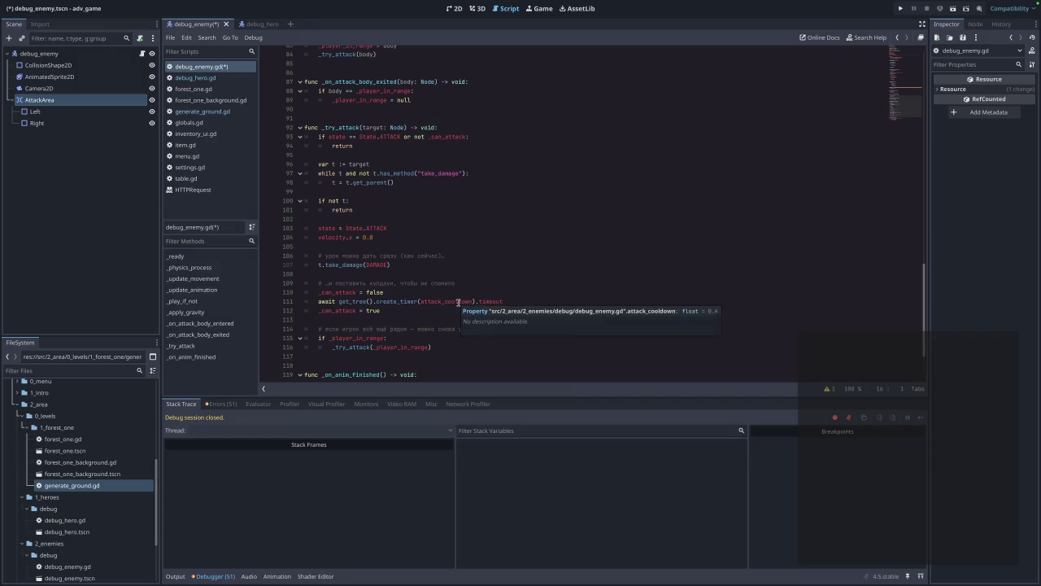
pyautogui.scroll(3, 393, 223)
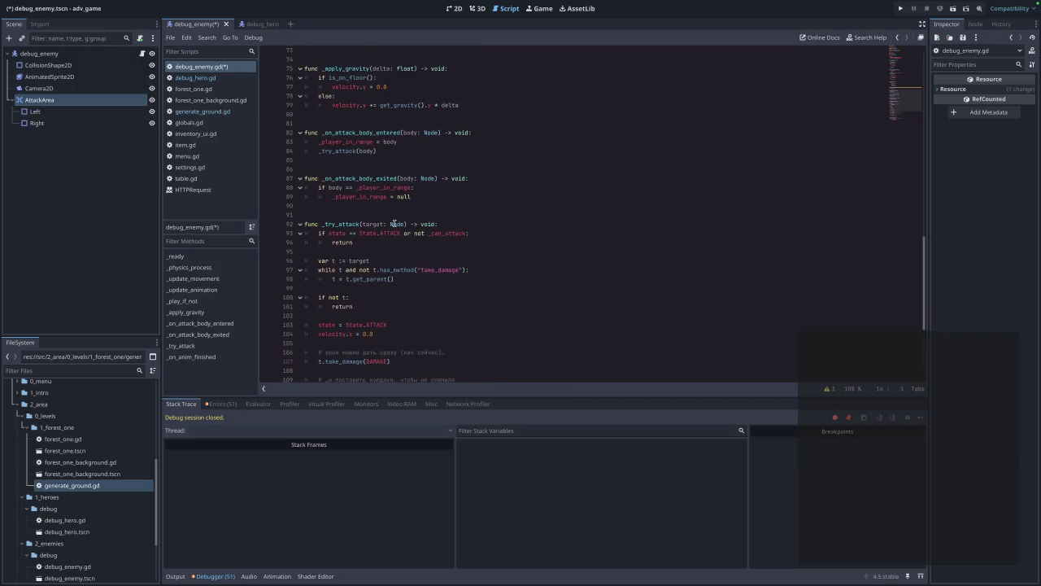
pyautogui.scroll(3, 394, 223)
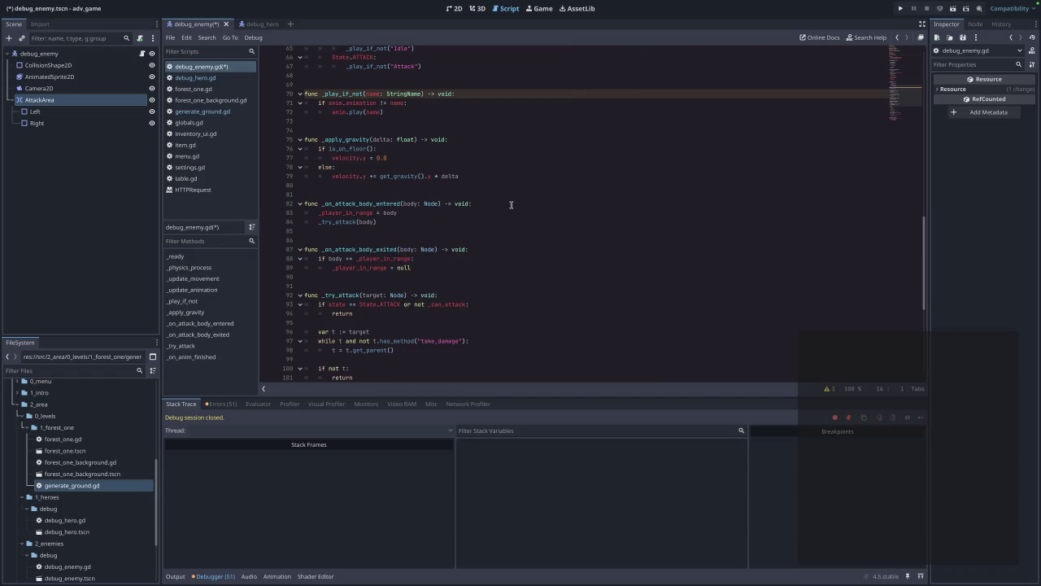
pyautogui.scroll(4, 511, 205)
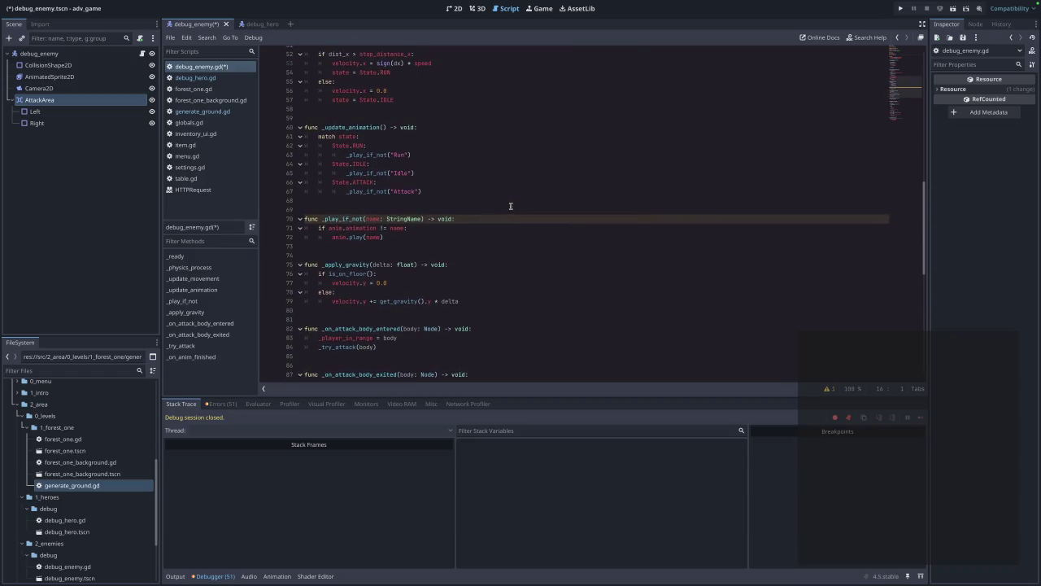
pyautogui.scroll(7, 511, 206)
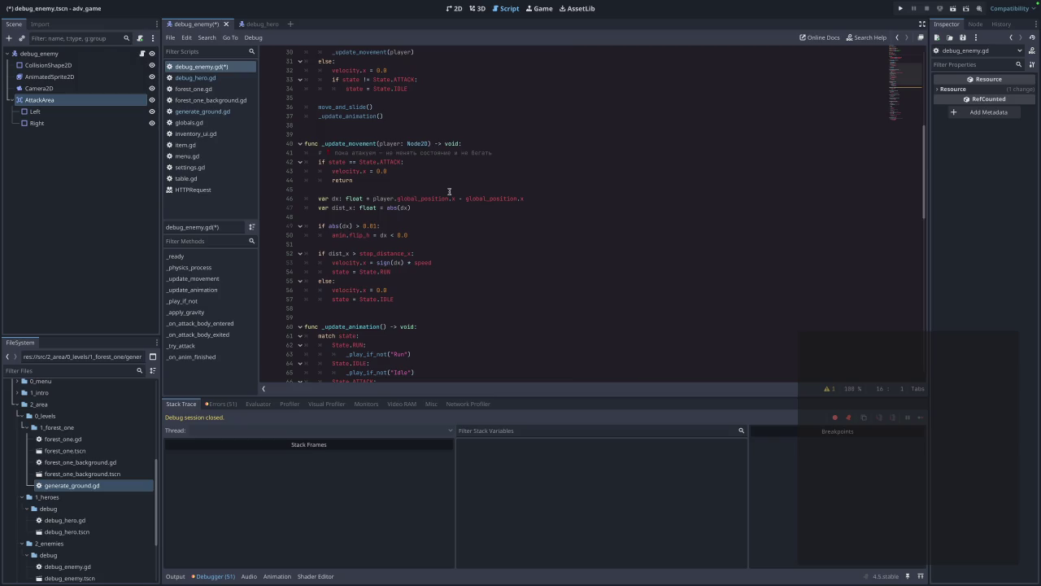
pyautogui.click(901, 8)
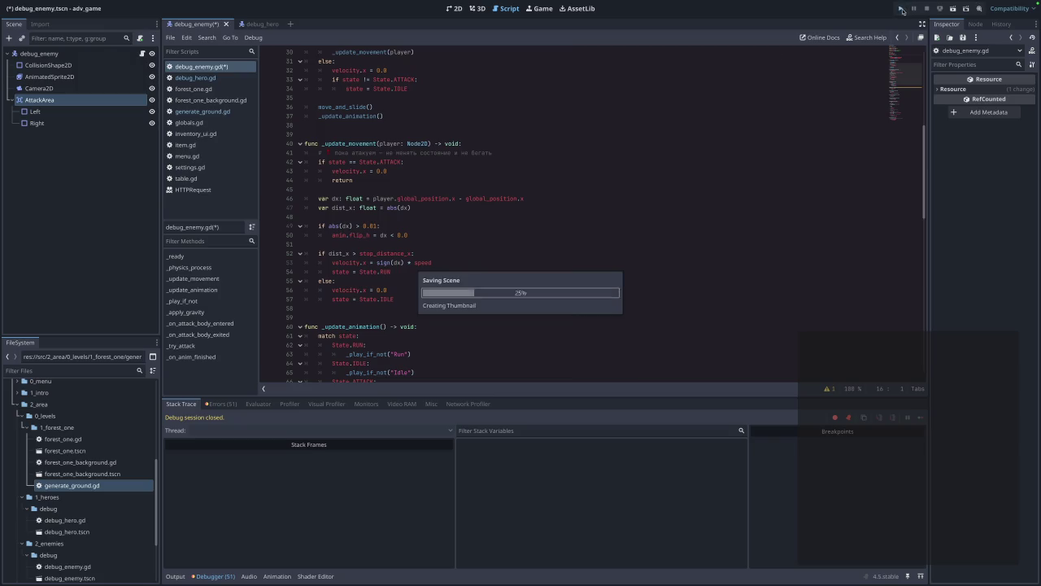
# - Briefly play the forest level, stop the game, and return to the debug_enemy scene's 2D view
pyautogui.click(543, 254)
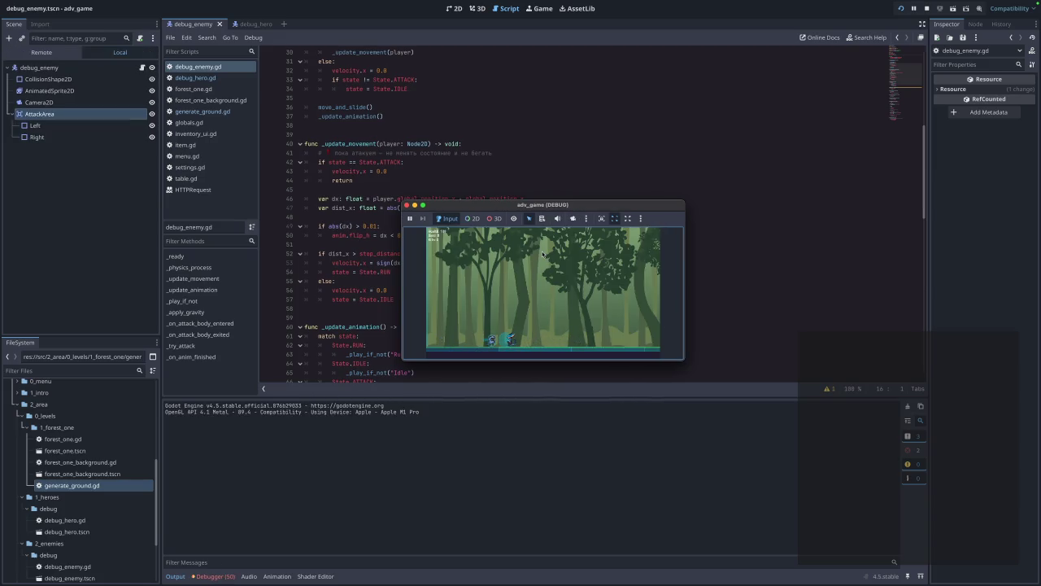
pyautogui.click(406, 205)
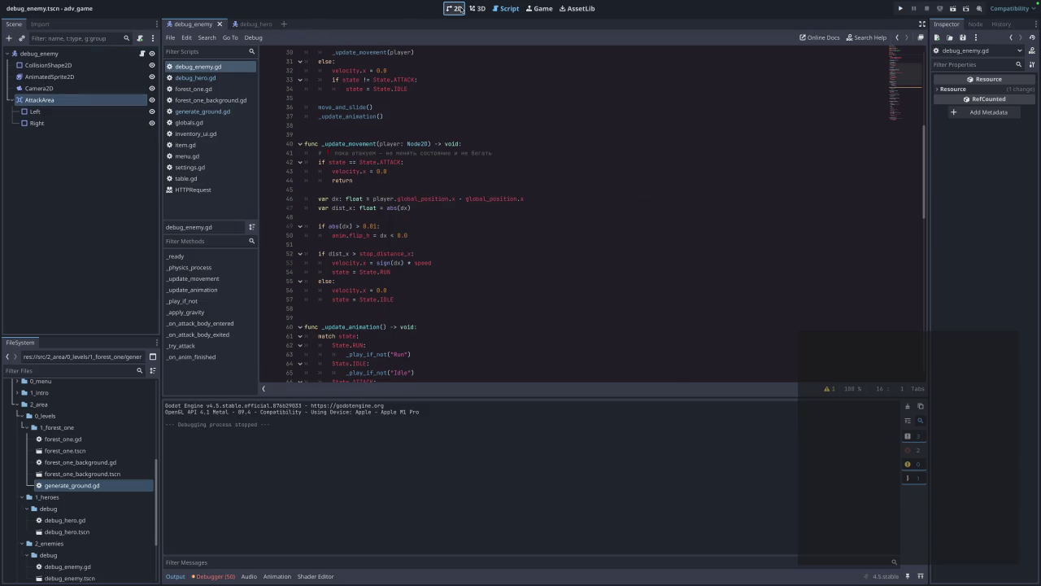
pyautogui.click(455, 9)
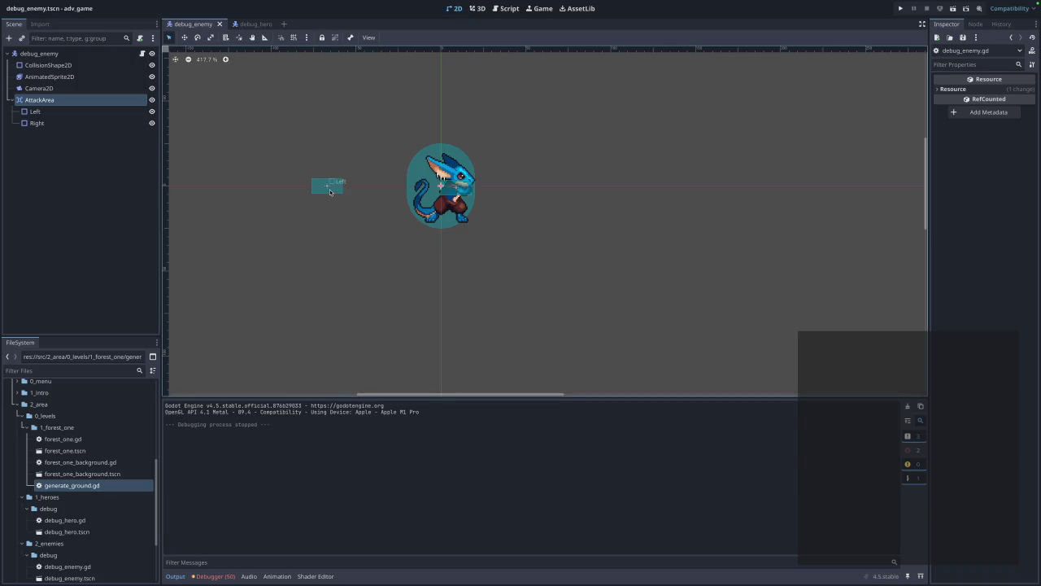
# - Inspect the Left and Right attack shapes, shifting Right to (24, 1)
pyautogui.click(70, 111)
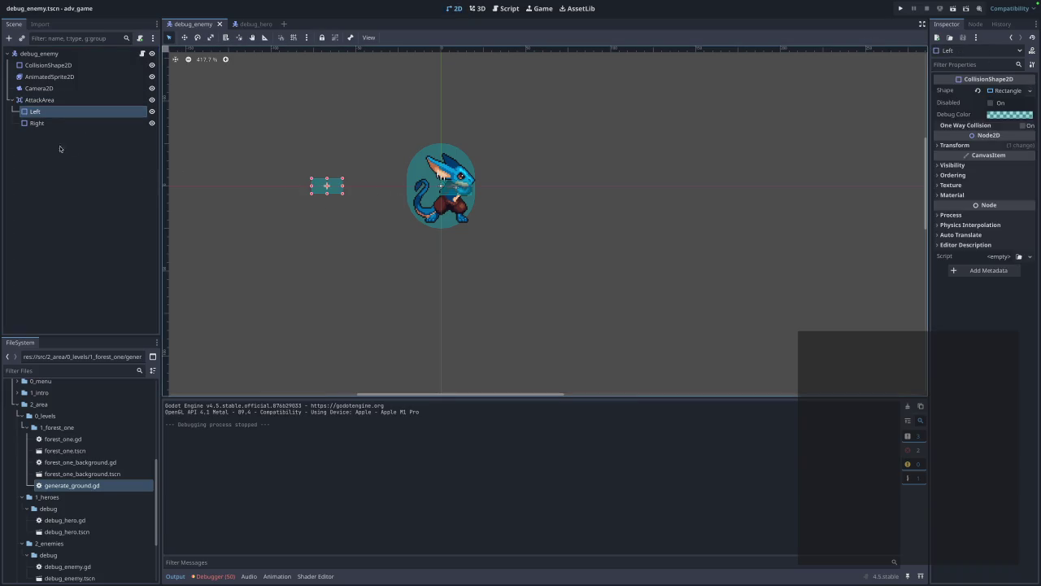
pyautogui.click(39, 123)
pyautogui.moveTo(467, 187); pyautogui.dragTo(508, 187)
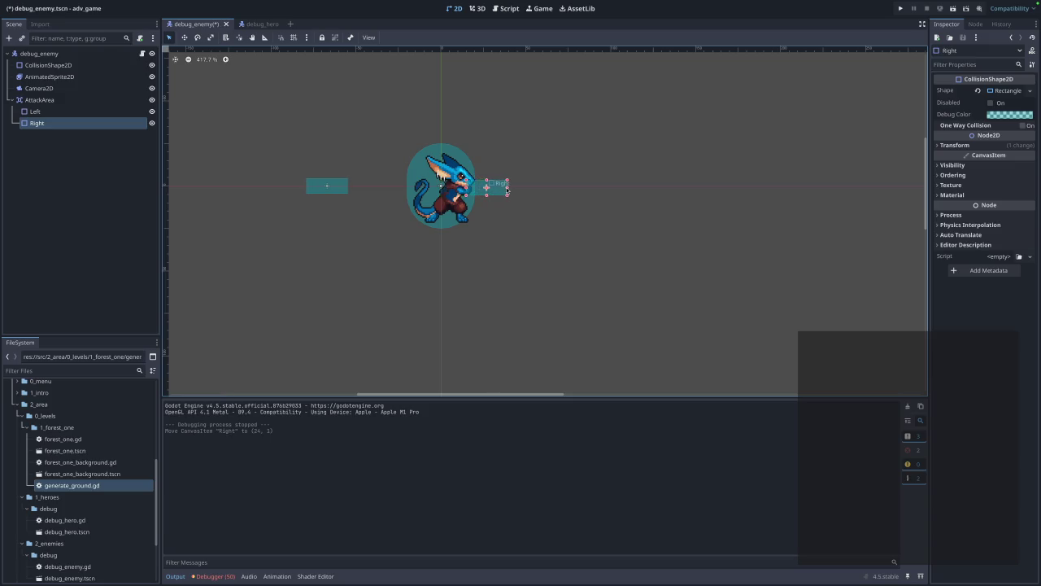
# - Delete the Right collision shape from AttackArea
pyautogui.click(75, 128)
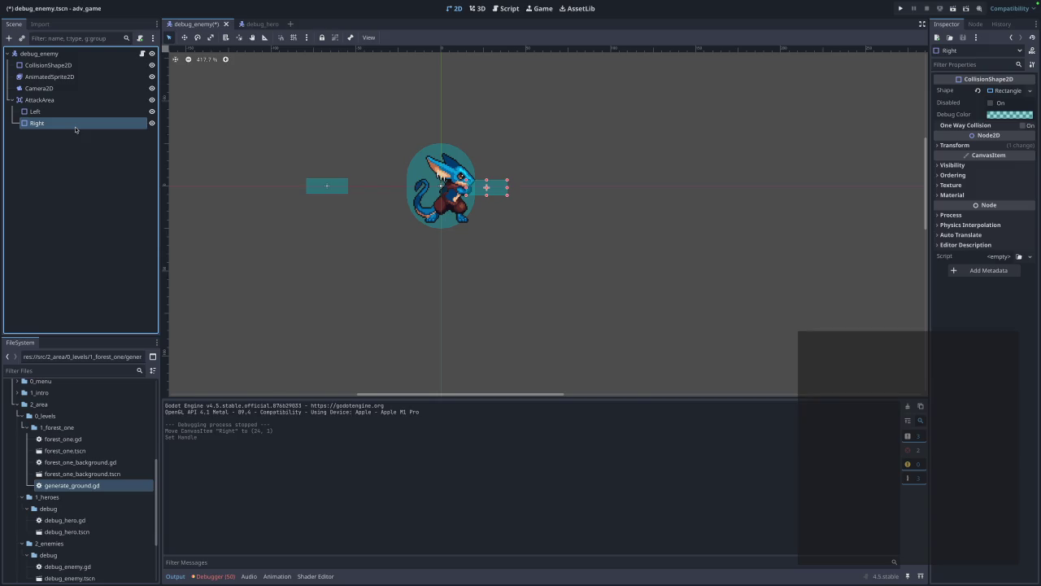
pyautogui.rightClick(75, 128)
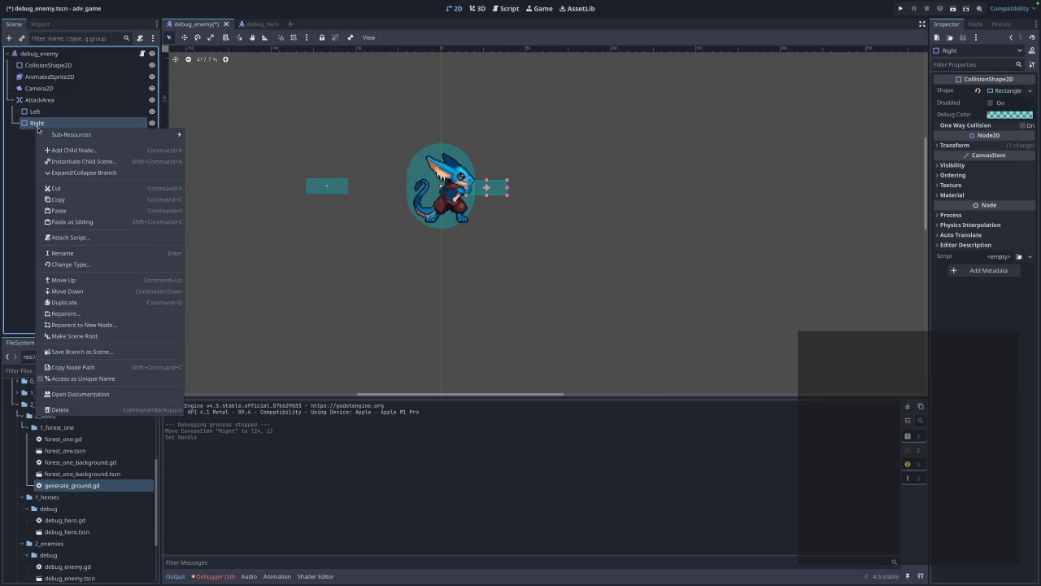
pyautogui.click(102, 411)
pyautogui.click(560, 301)
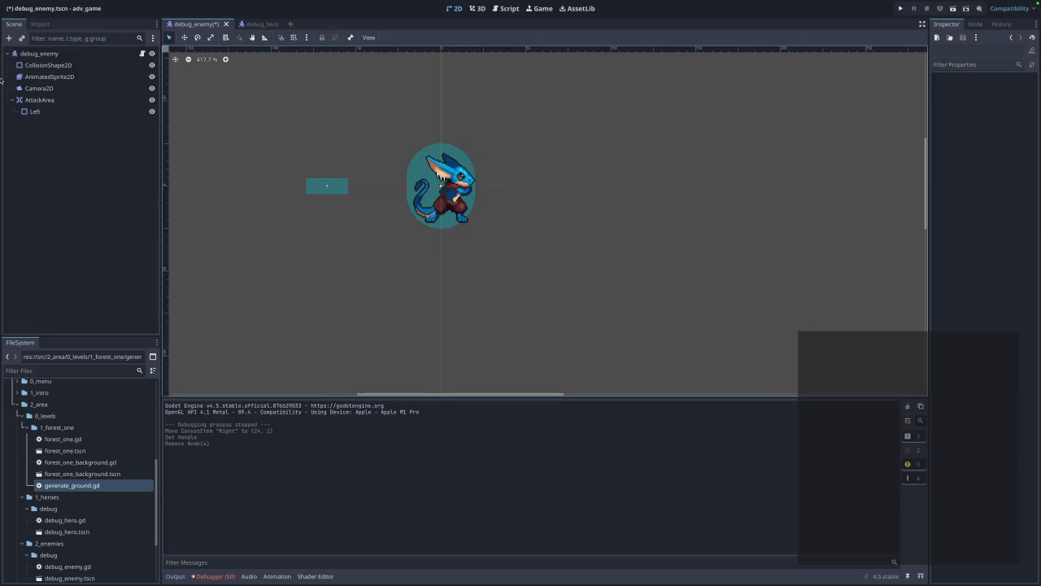
pyautogui.rightClick(61, 113)
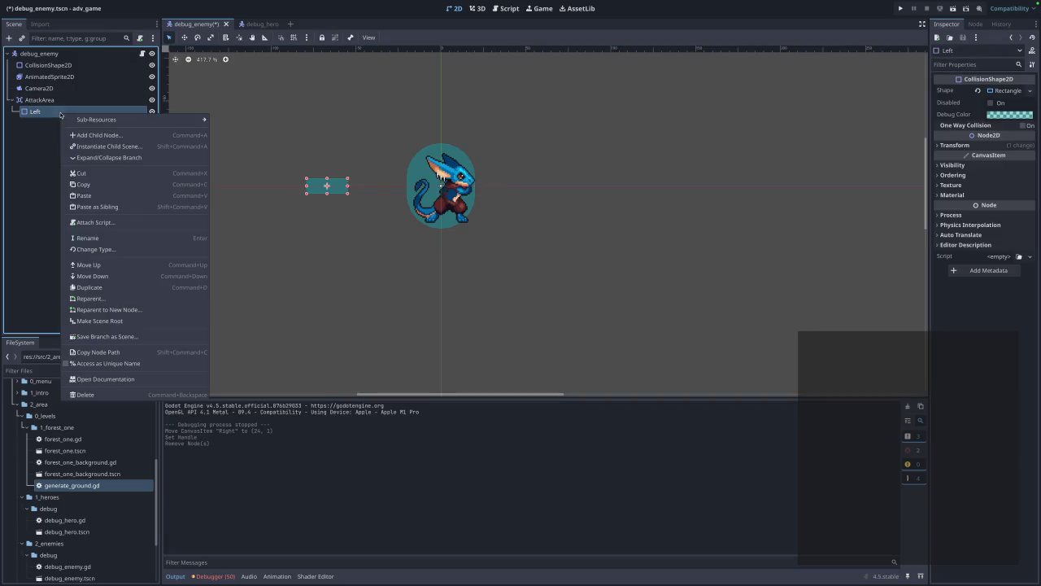
# - Rename the Left attack shape to Range
pyautogui.click(105, 241)
pyautogui.write('Range')
pyautogui.press('Return')
# - Move Range onto the enemy at (0, 1) and stretch it across both sides
pyautogui.moveTo(336, 192); pyautogui.dragTo(452, 192)
pyautogui.moveTo(467, 189); pyautogui.dragTo(511, 192)
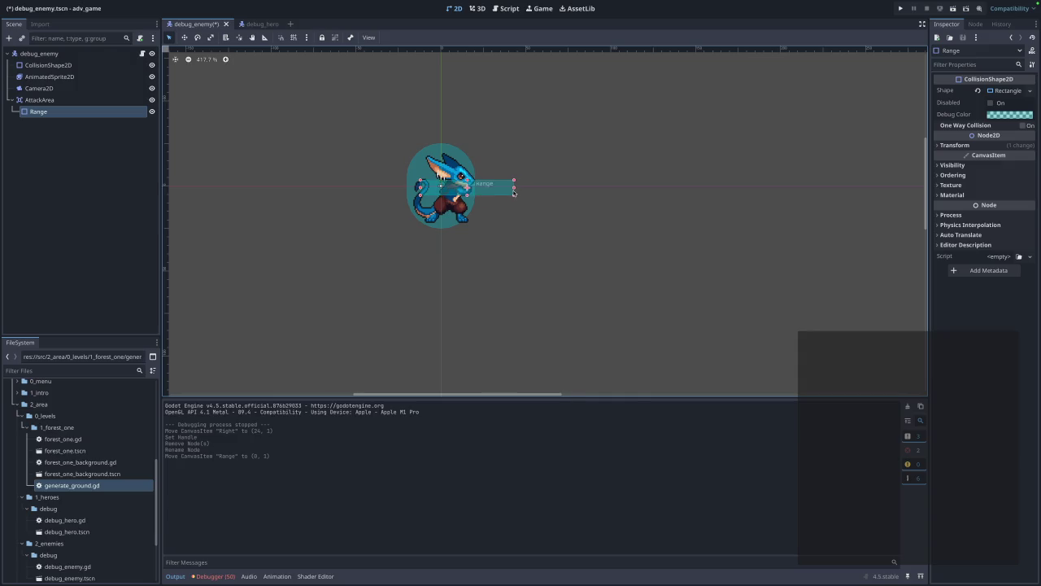
pyautogui.moveTo(419, 187); pyautogui.dragTo(366, 188)
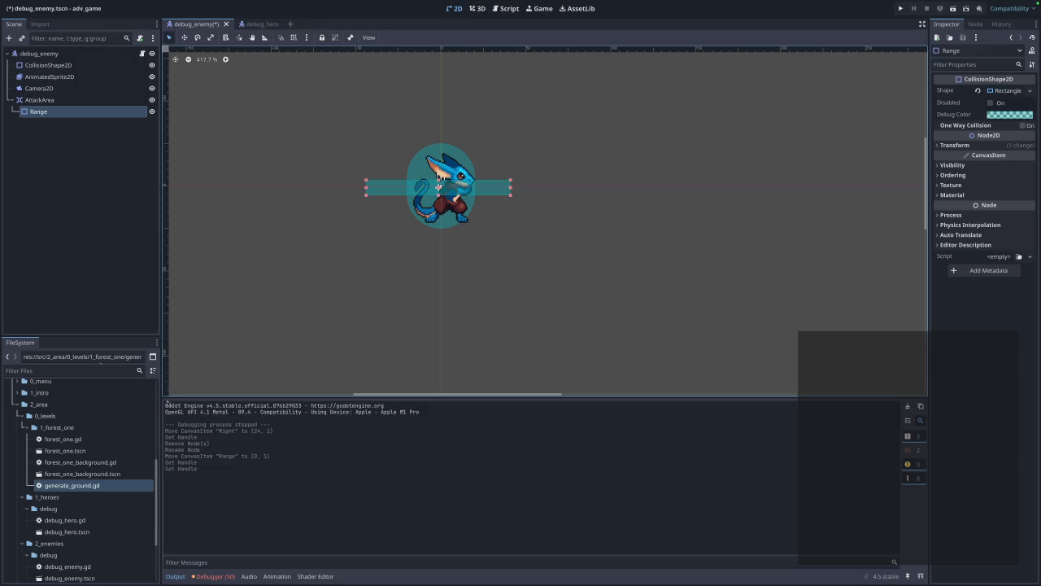
pyautogui.click(89, 79)
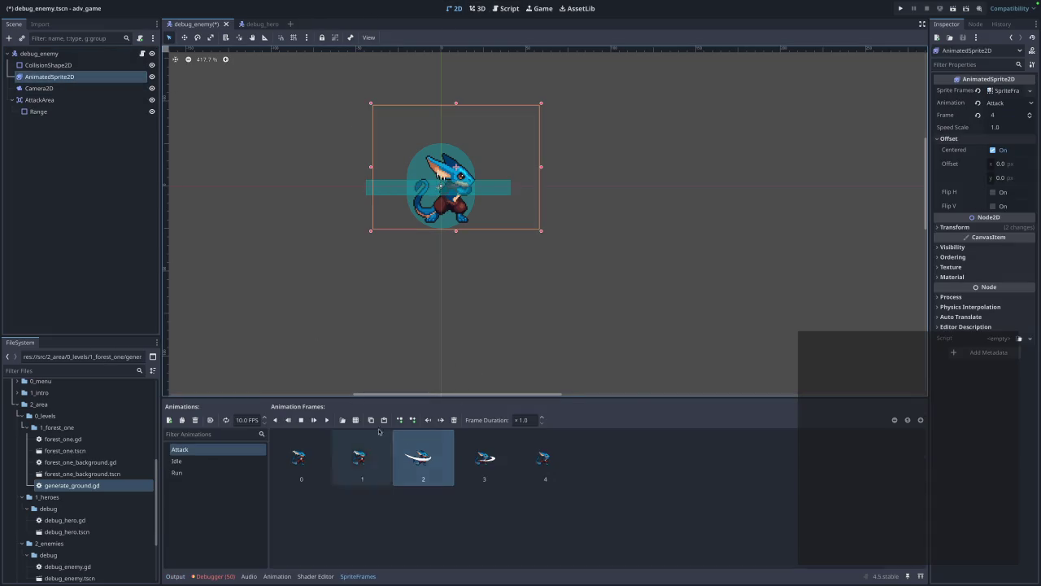
# - Preview the Attack animation, briefly looped, to compare its reach with the Range shape
pyautogui.click(326, 419)
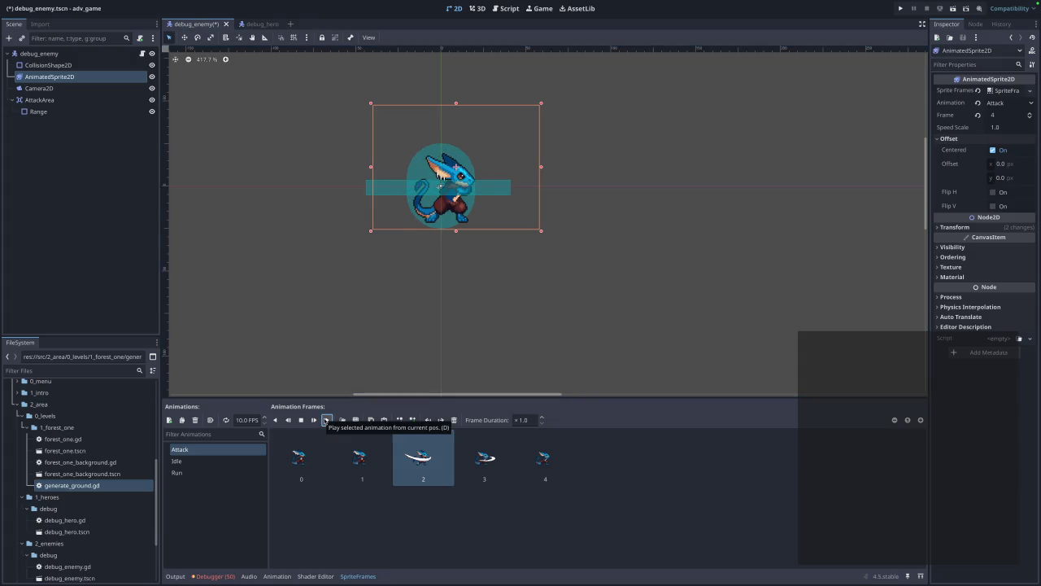
pyautogui.click(502, 194)
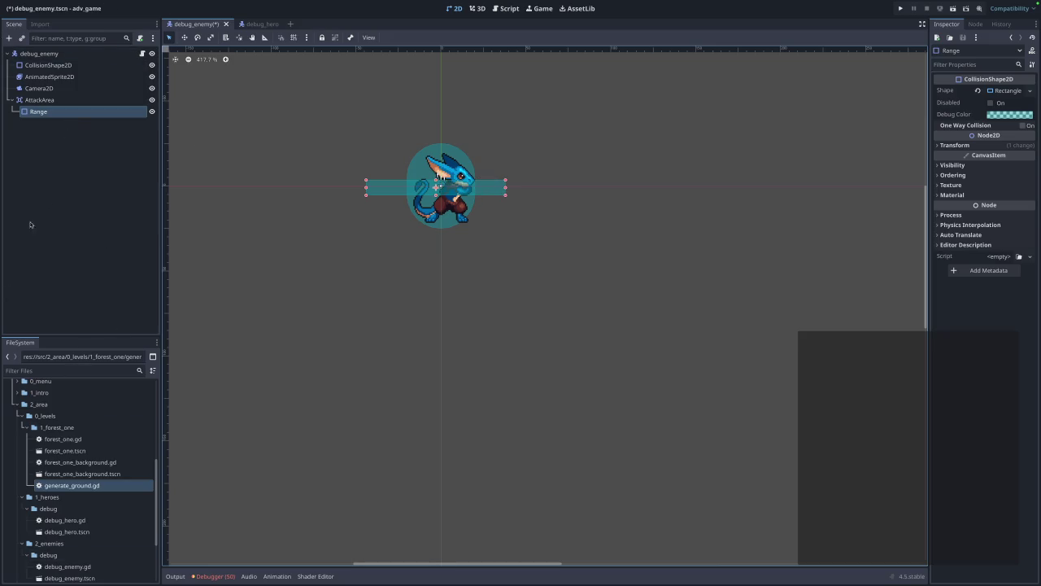
pyautogui.click(49, 76)
pyautogui.click(328, 421)
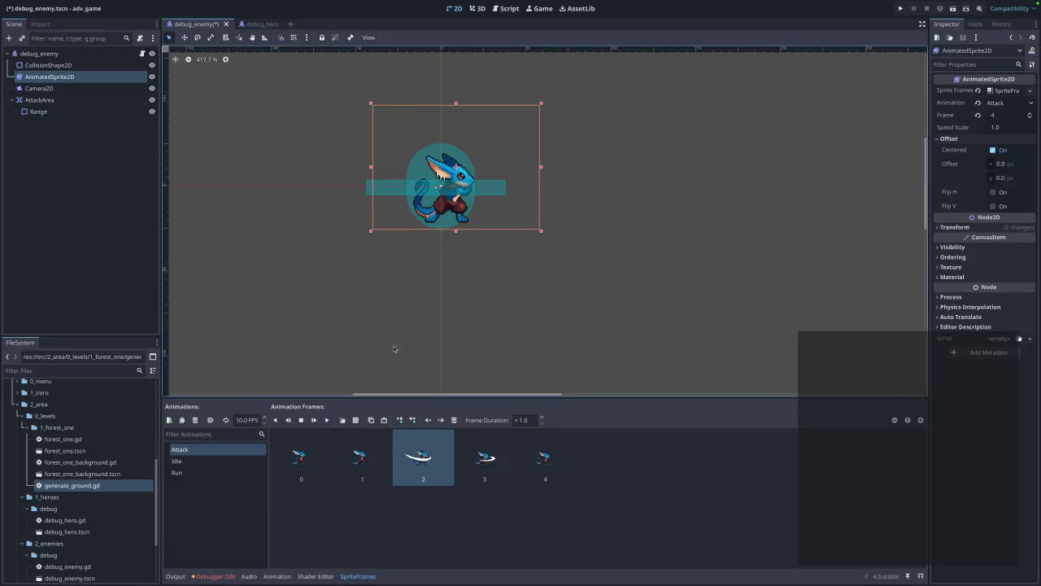
pyautogui.click(450, 184)
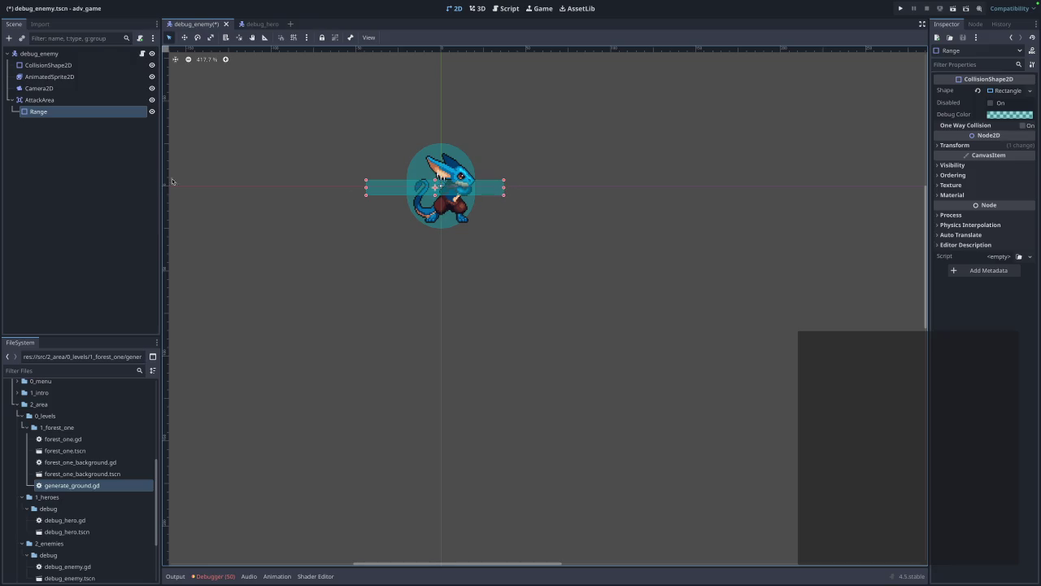
pyautogui.click(49, 76)
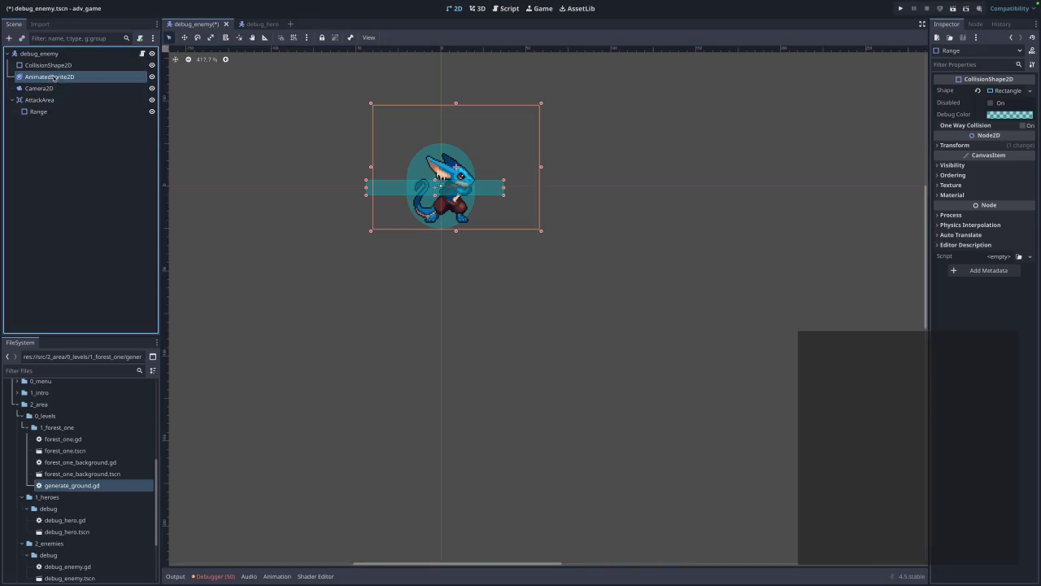
pyautogui.click(226, 419)
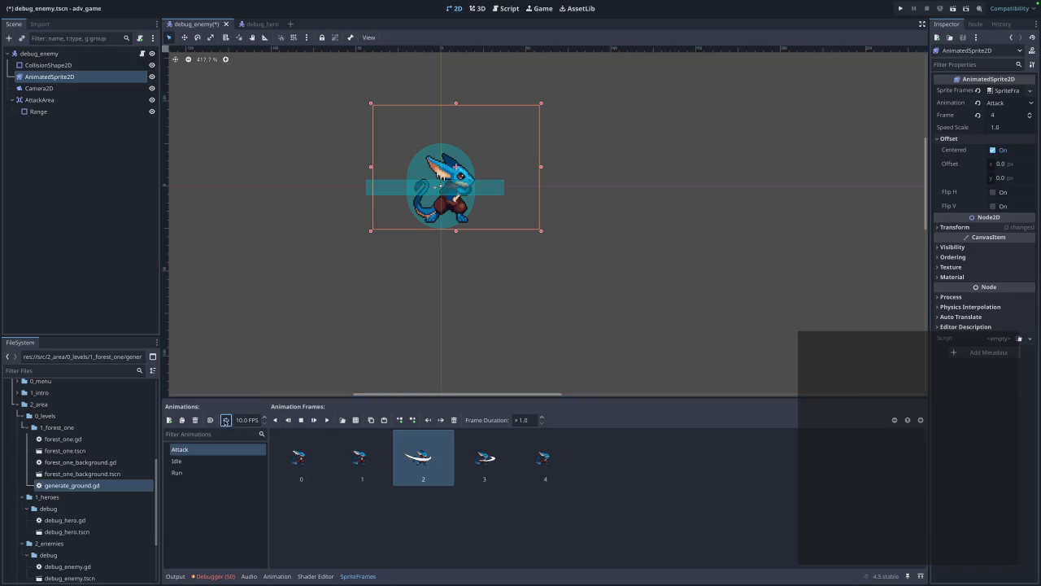
pyautogui.click(324, 422)
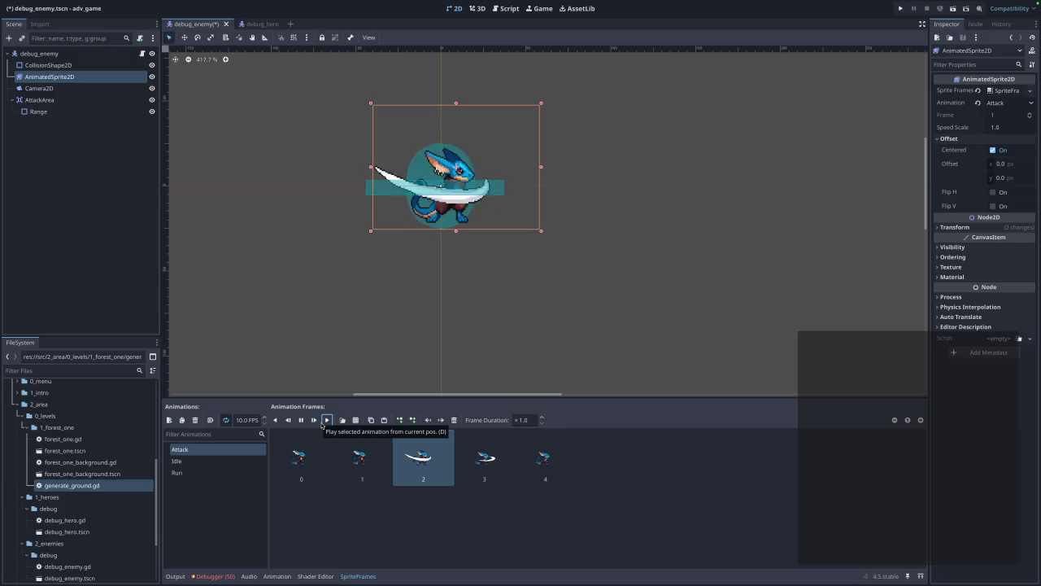
pyautogui.click(226, 419)
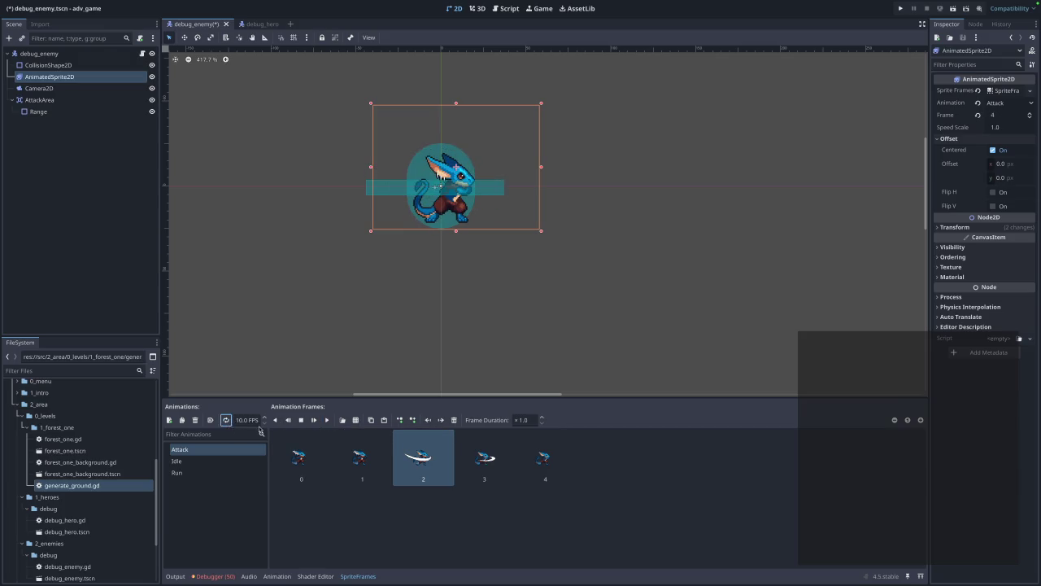
# - Pull Range's left edge slightly inward and save the enemy scene
pyautogui.click(401, 189)
pyautogui.moveTo(367, 190); pyautogui.dragTo(376, 191)
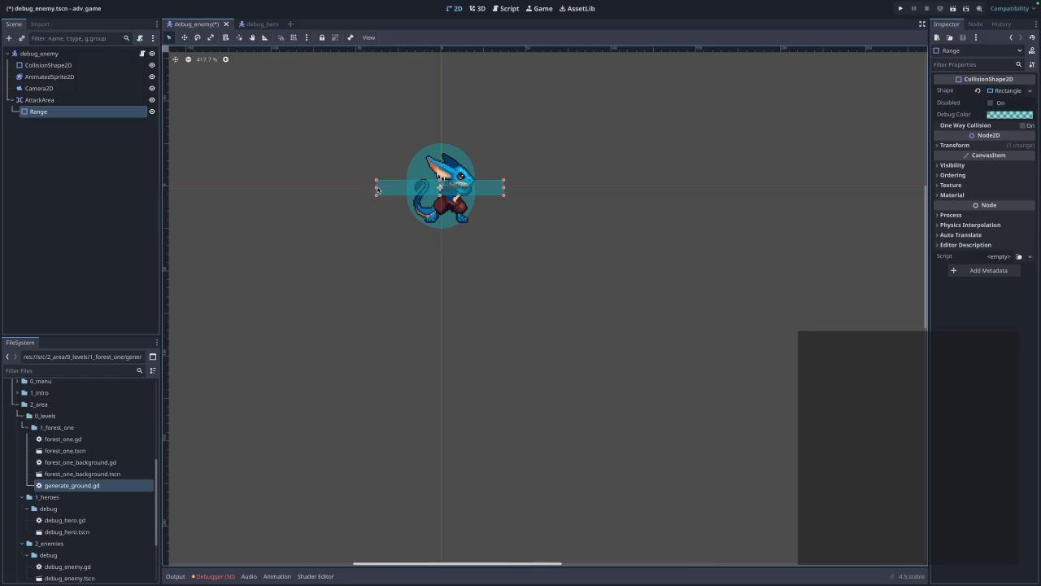
pyautogui.moveTo(378, 189); pyautogui.dragTo(380, 190)
pyautogui.hotkey('ctrl', 's')
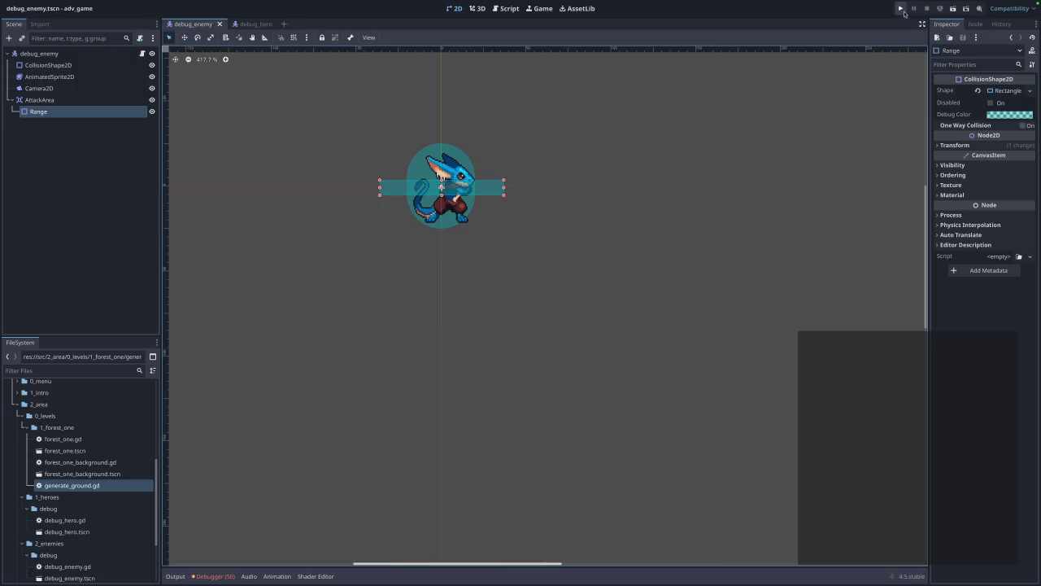
# - Test-play the forest level with the new Range shape, then close the game
pyautogui.click(901, 8)
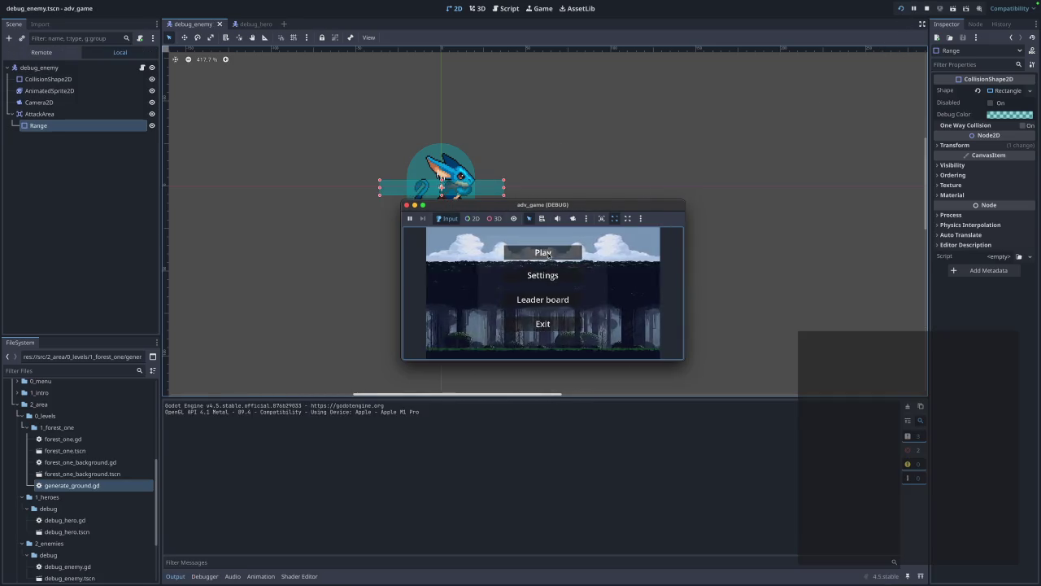
pyautogui.click(545, 254)
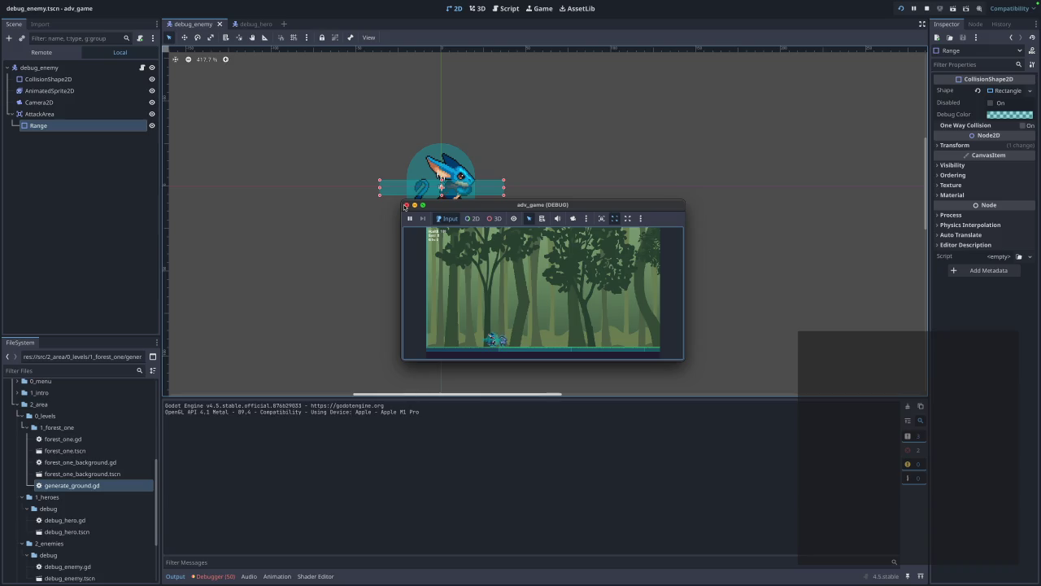
pyautogui.click(405, 205)
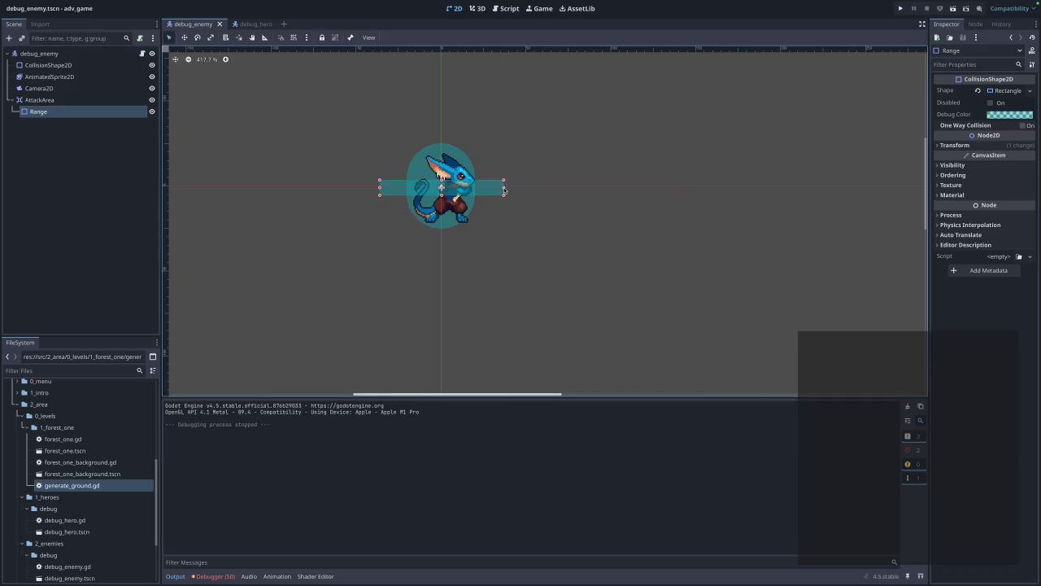
# - Widen the Range box's right edge further and test it in a game run
pyautogui.moveTo(504, 188); pyautogui.dragTo(553, 191)
pyautogui.press('super+r')
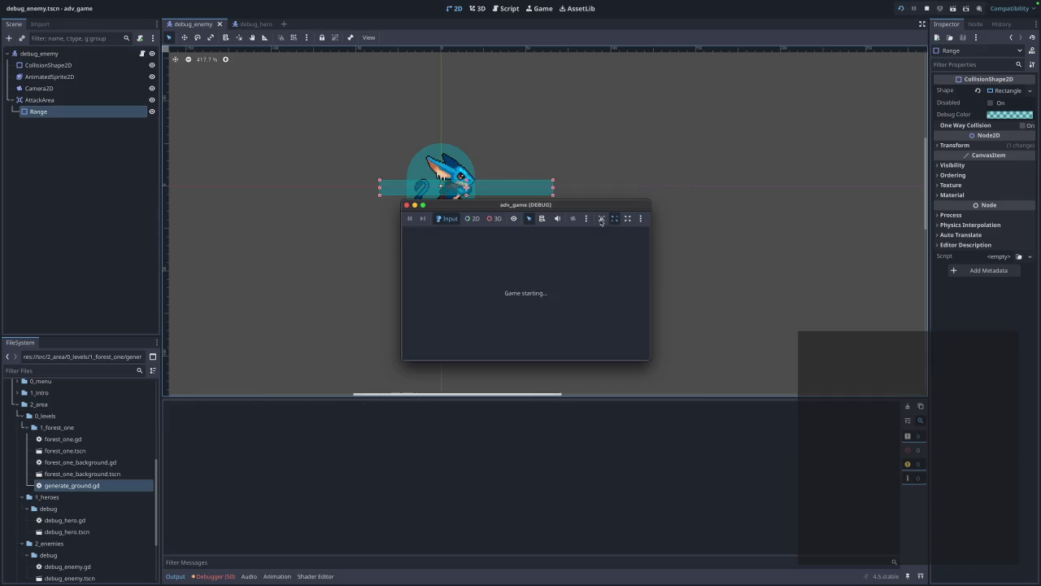
pyautogui.click(538, 253)
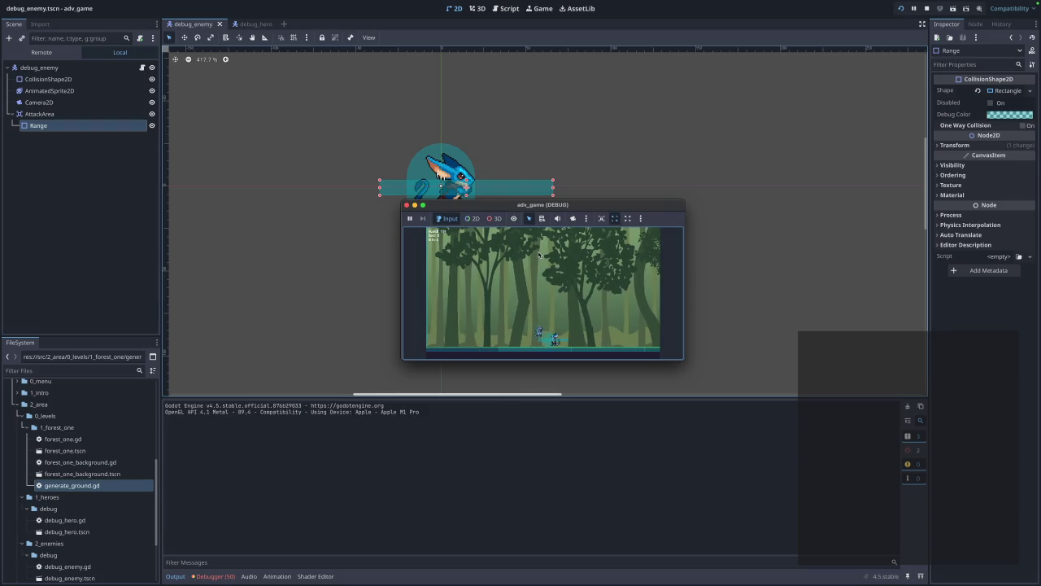
pyautogui.click(408, 205)
# - Undo the wider Range edge, save the enemy scene, and retest it in the game
pyautogui.press('Escape')
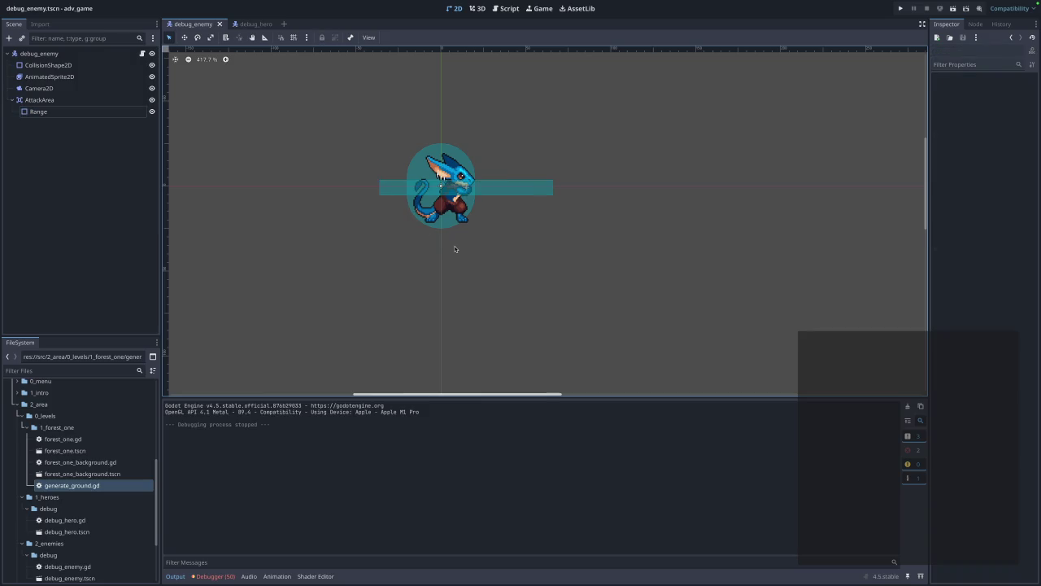
pyautogui.hotkey('ctrl', 'z')
pyautogui.hotkey('ctrl', 's')
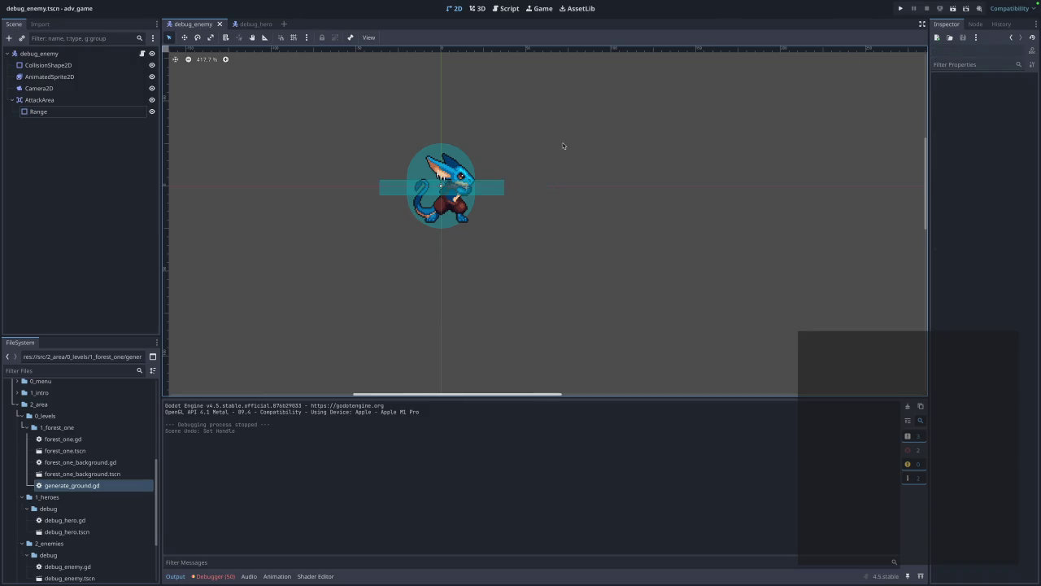
pyautogui.click(901, 8)
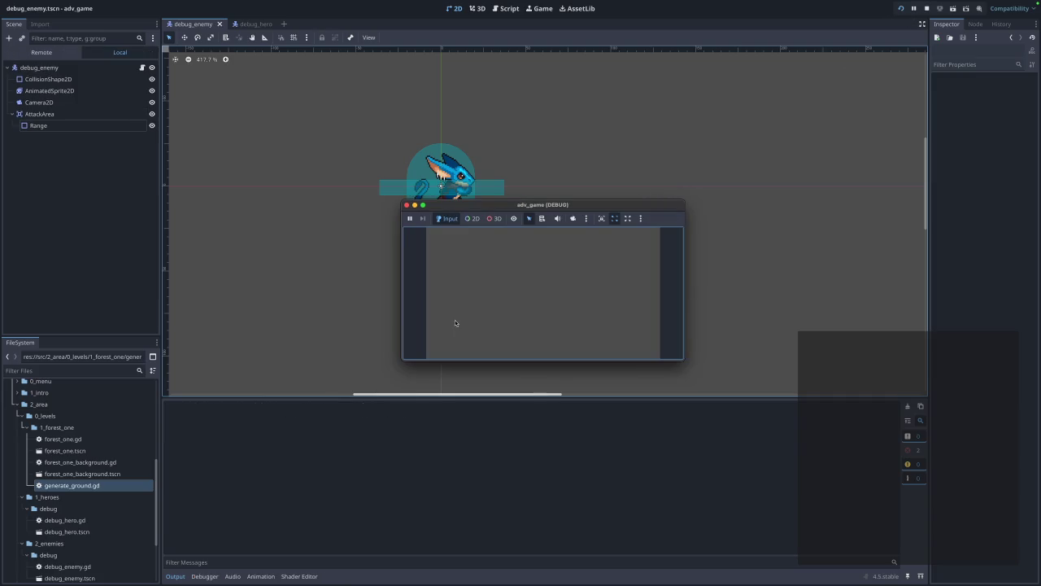
pyautogui.click(542, 255)
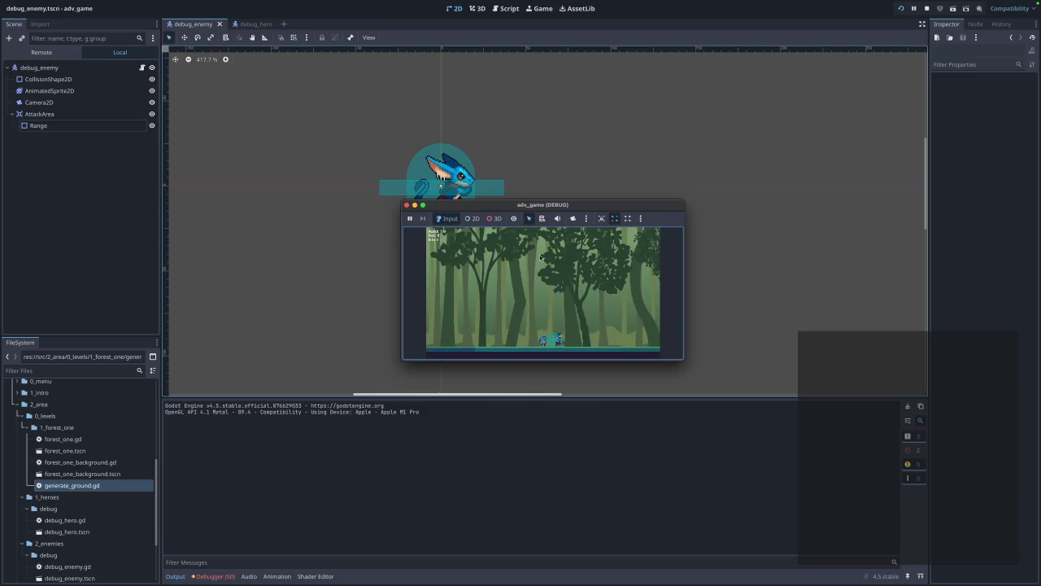
pyautogui.click(407, 205)
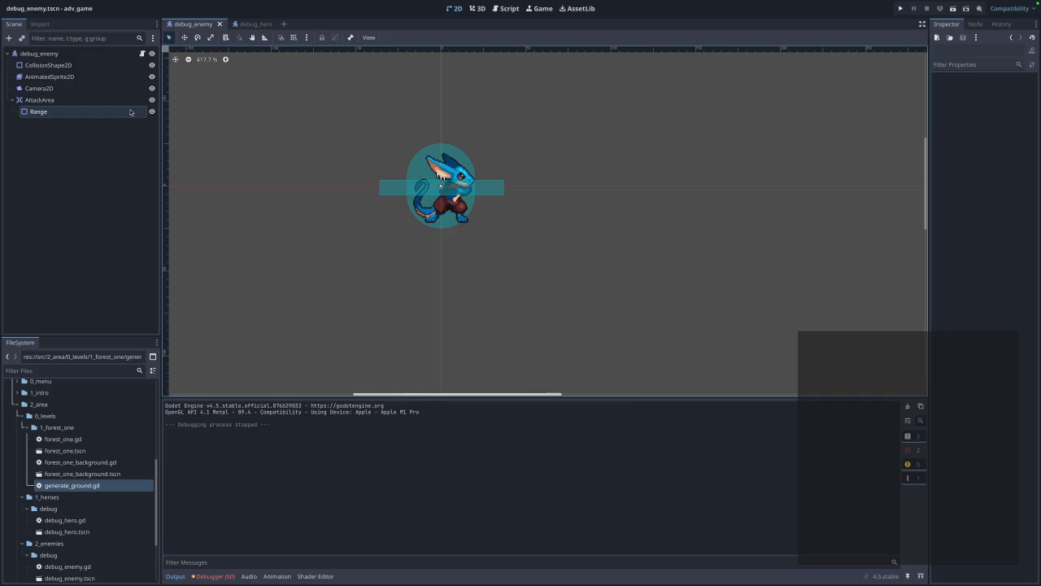
pyautogui.click(510, 8)
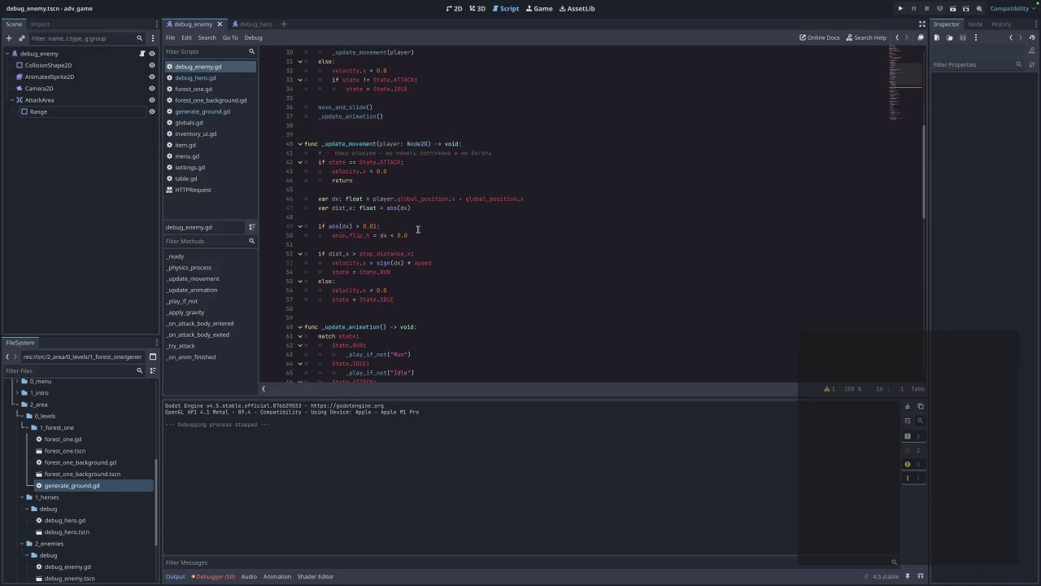
pyautogui.scroll(10, 418, 230)
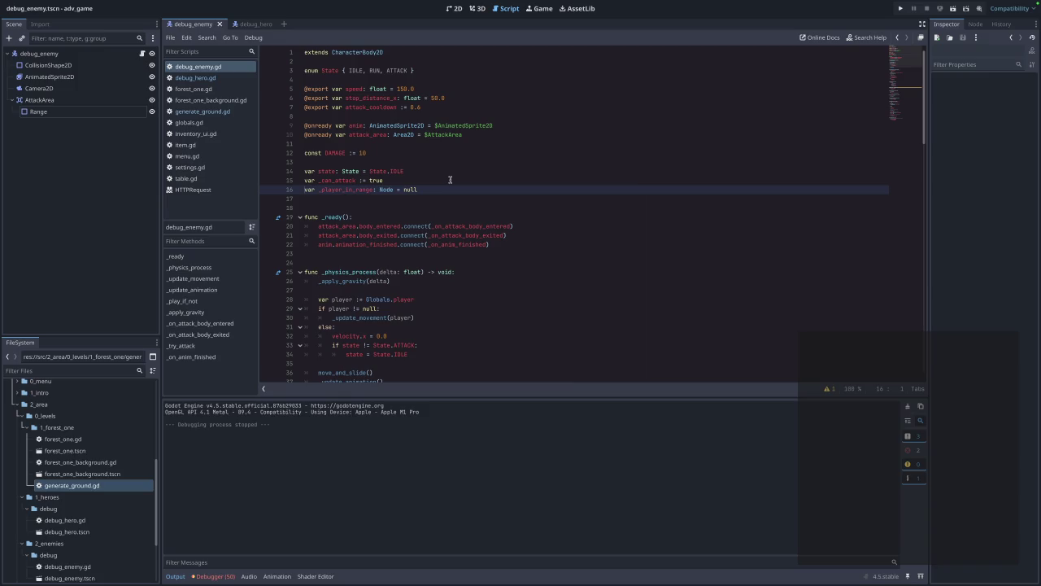
pyautogui.scroll(-3, 449, 179)
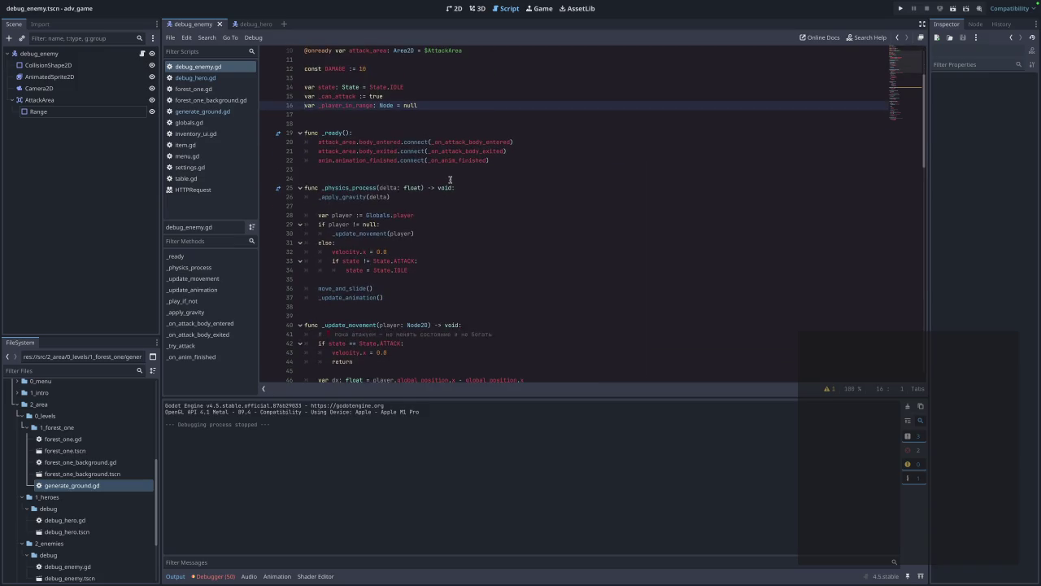
pyautogui.scroll(-3, 449, 180)
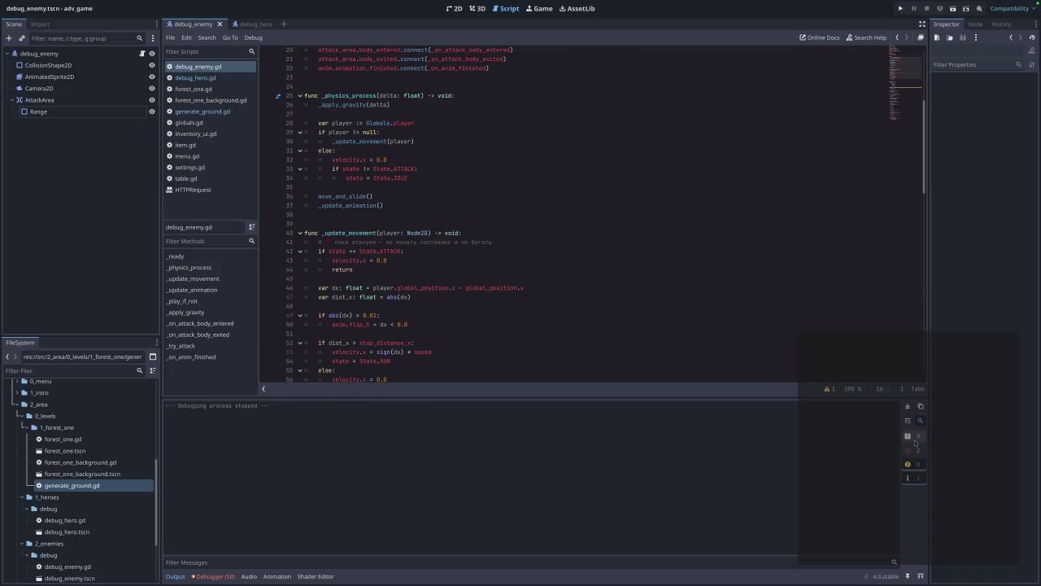
pyautogui.click(900, 8)
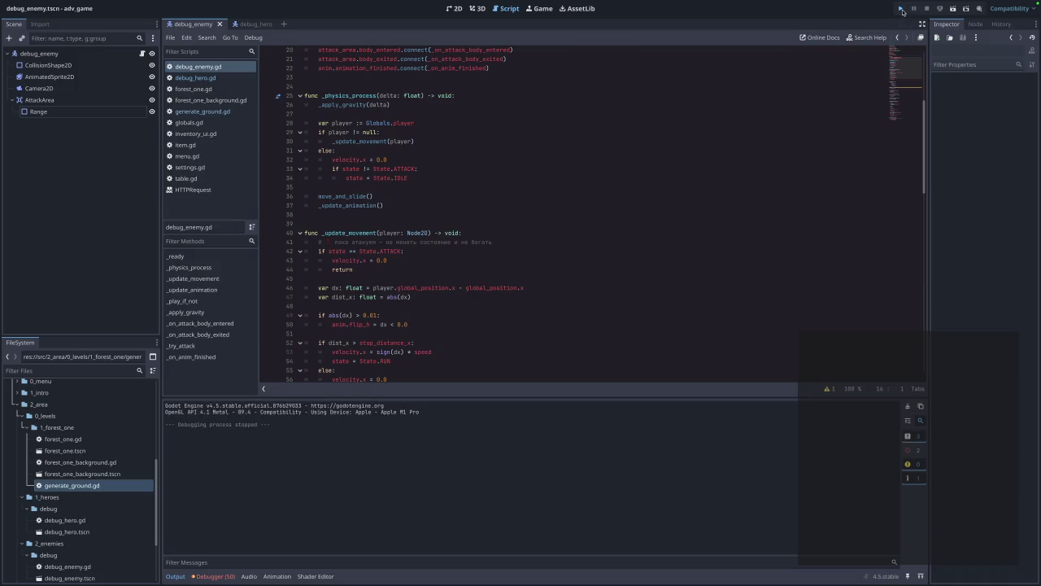
pyautogui.click(532, 274)
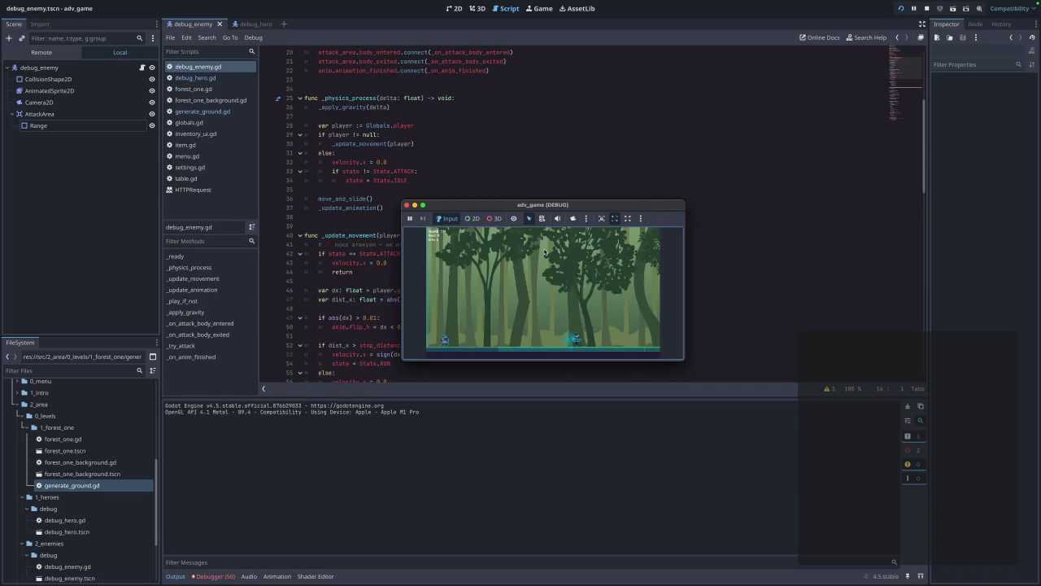
pyautogui.press('Left')
pyautogui.click(407, 205)
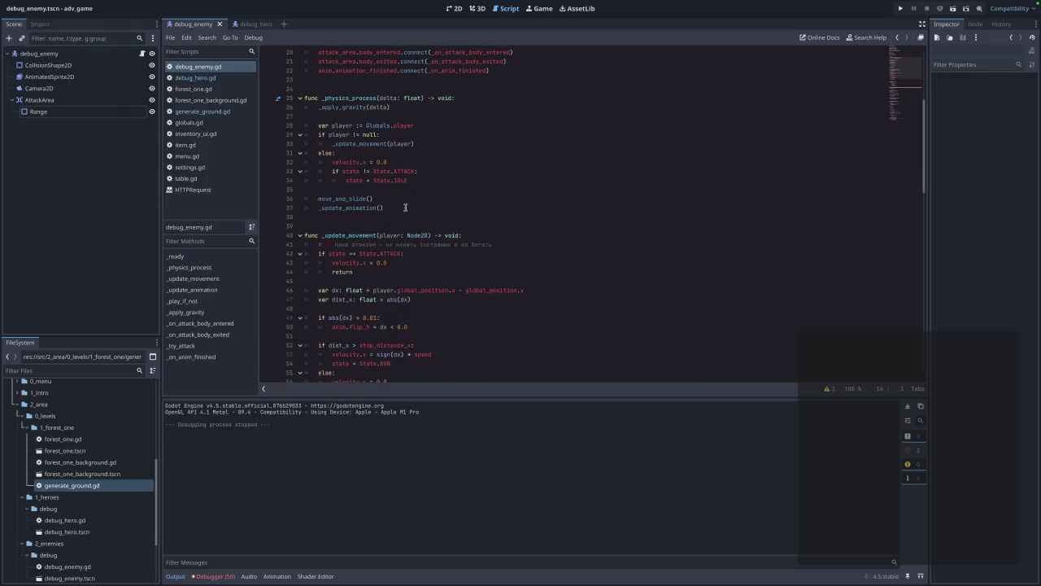
pyautogui.click(432, 107)
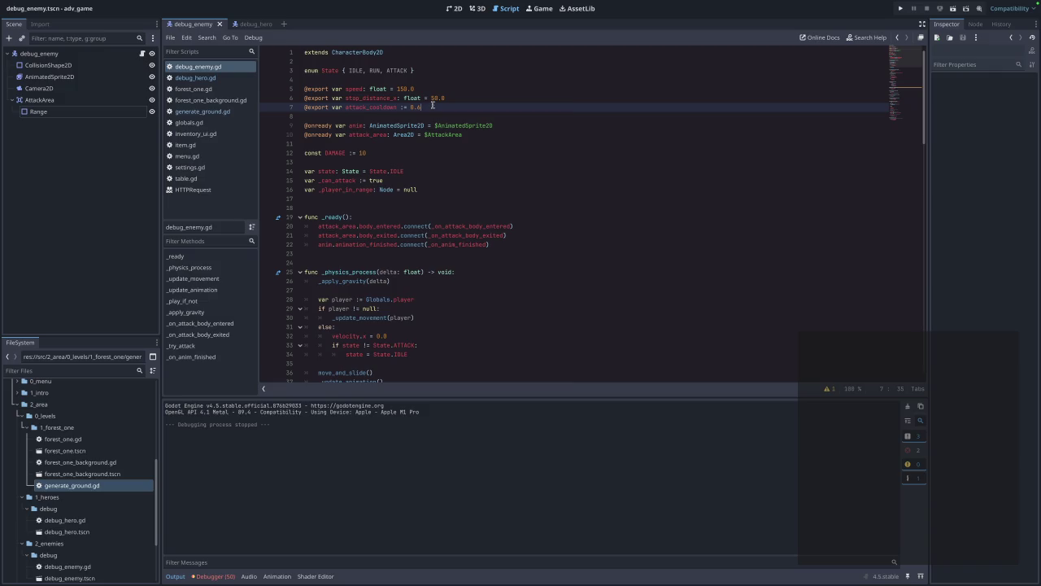
# - Change stop_distance_x on line 6 from 50.0 to 30.0 and test it in a game run
pyautogui.click(434, 97)
pyautogui.press('BackSpace')
pyautogui.write('3')
pyautogui.click(562, 191)
pyautogui.click(900, 9)
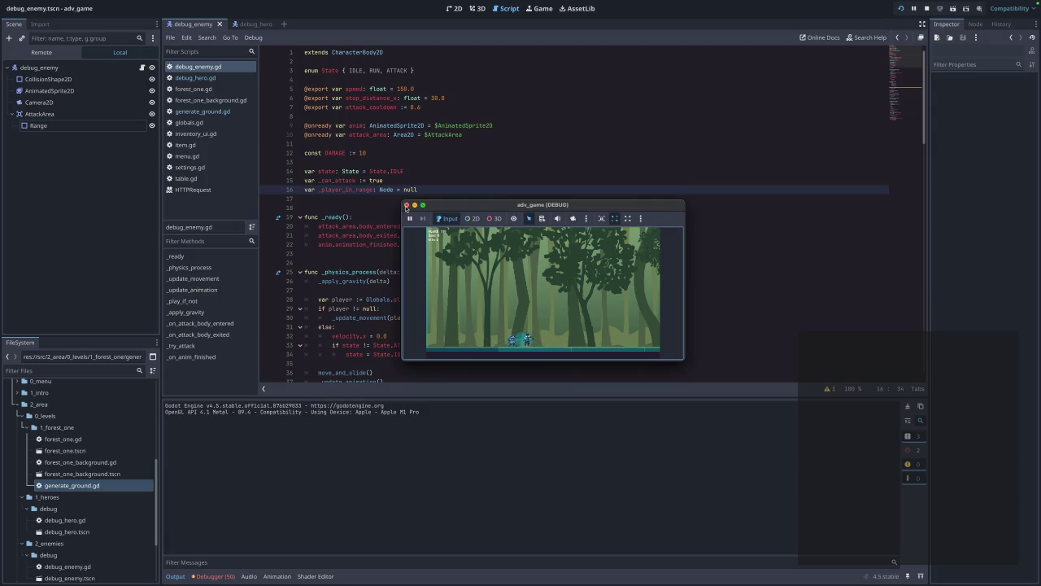
pyautogui.click(406, 205)
# - Restore stop_distance_x to 50.0 and start a new forest-level game run
pyautogui.click(465, 156)
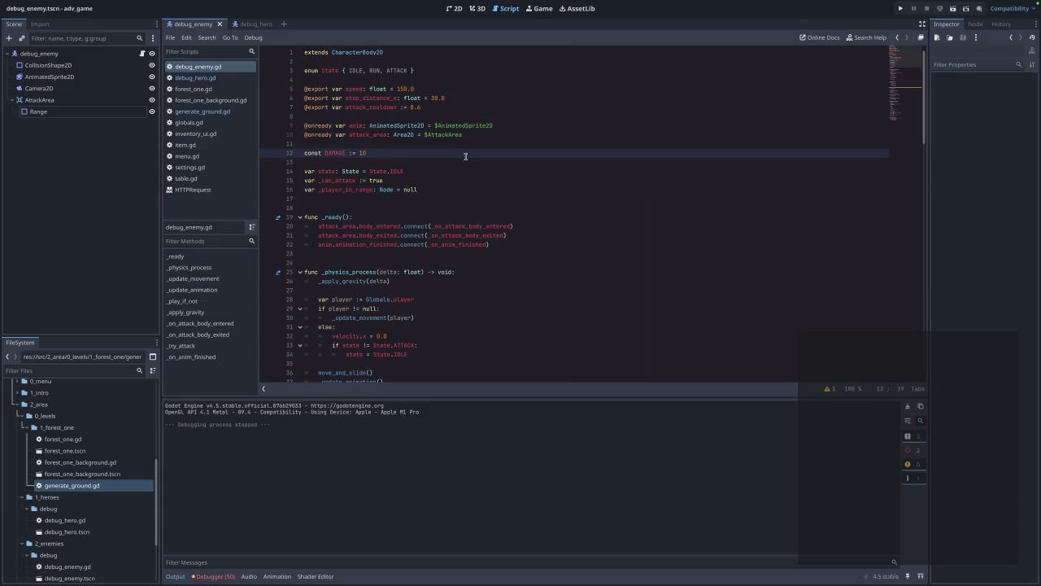
pyautogui.click(436, 98)
pyautogui.press('BackSpace')
pyautogui.write('5')
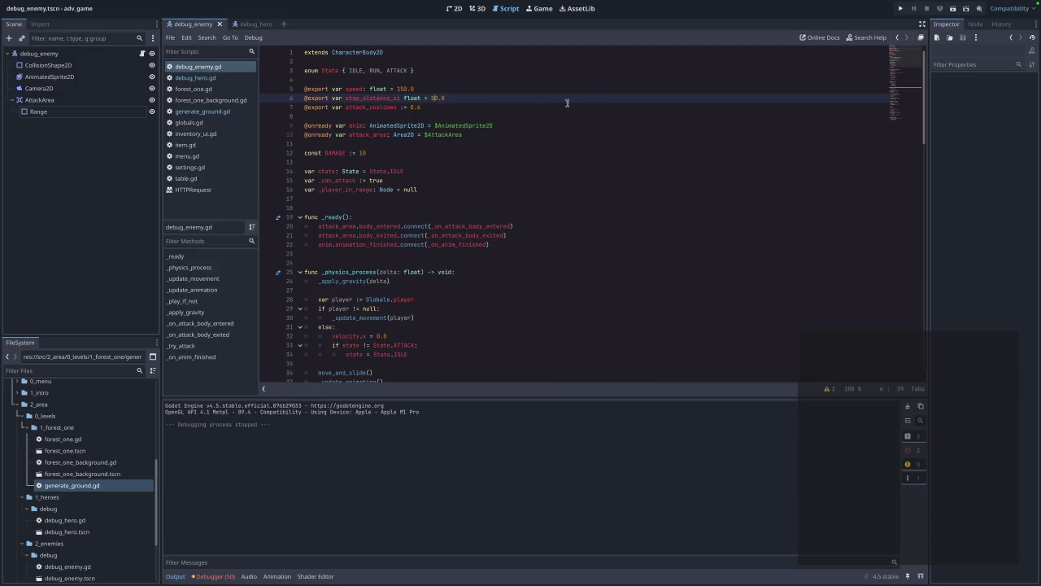
pyautogui.click(899, 9)
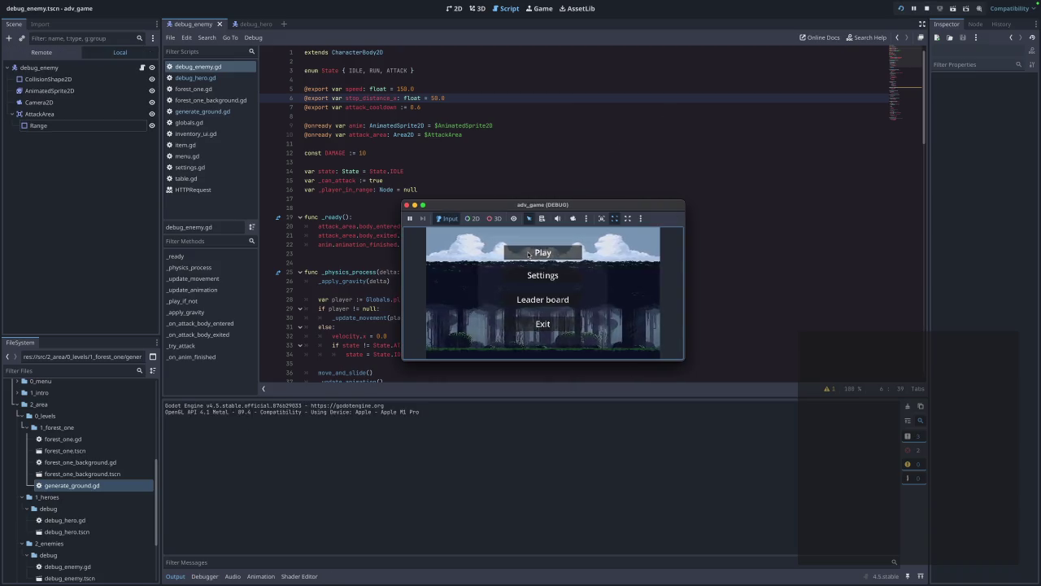
pyautogui.click(528, 252)
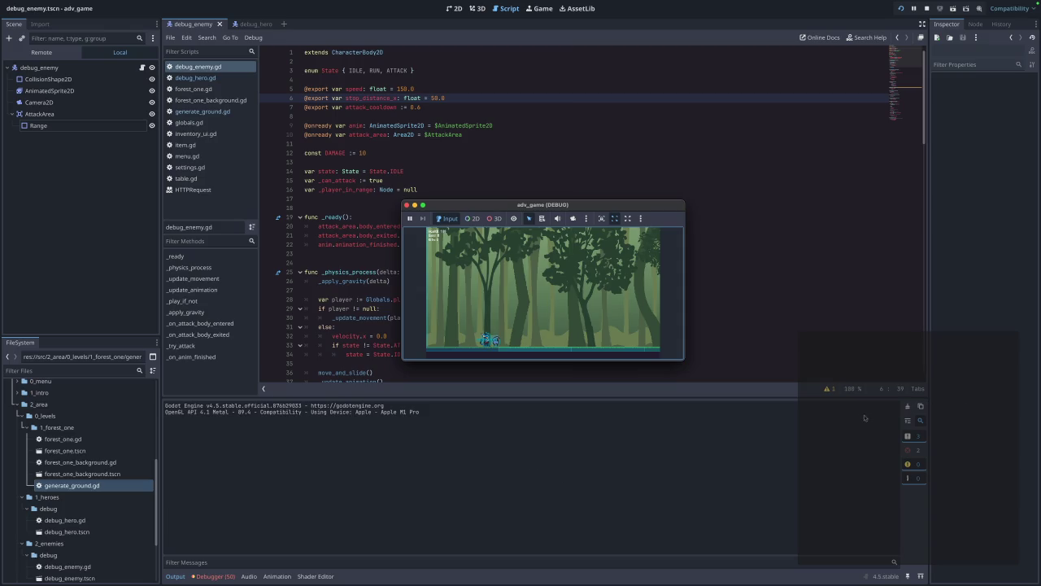
pyautogui.click(832, 393)
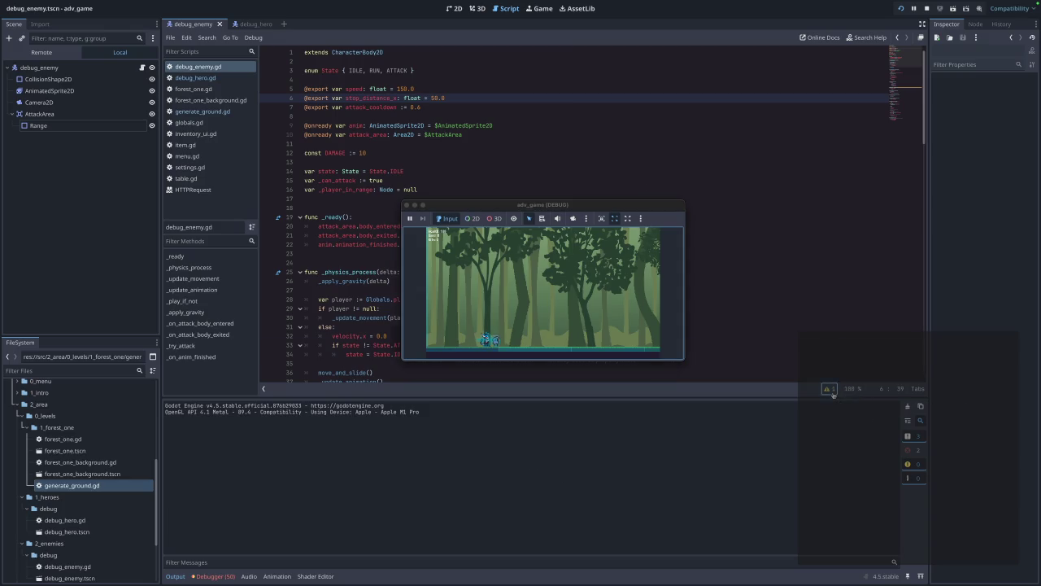
# - Stop the running game test and close its window
pyautogui.click(832, 394)
pyautogui.moveTo(508, 205); pyautogui.dragTo(536, 135)
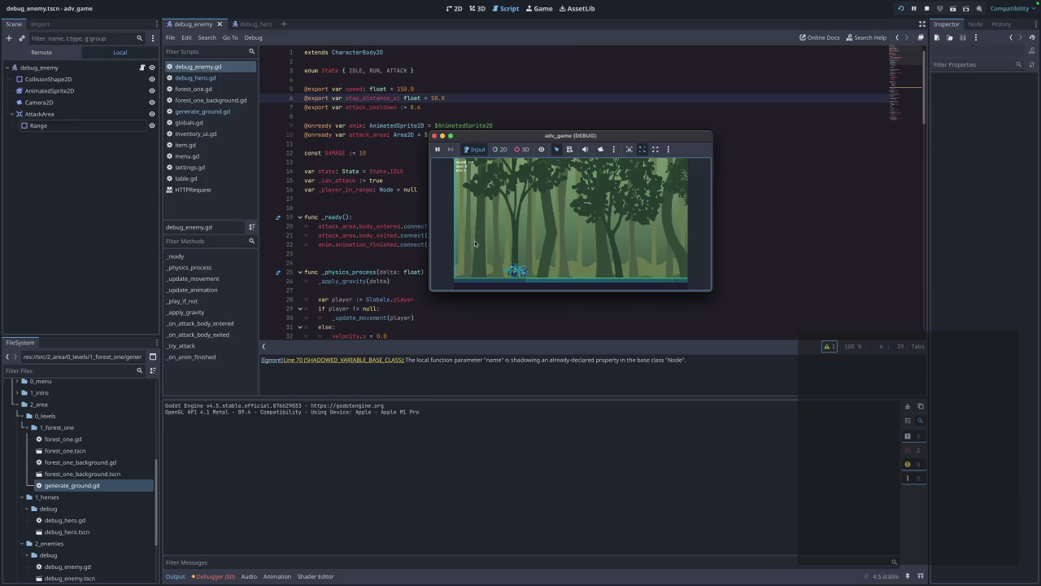
pyautogui.click(434, 135)
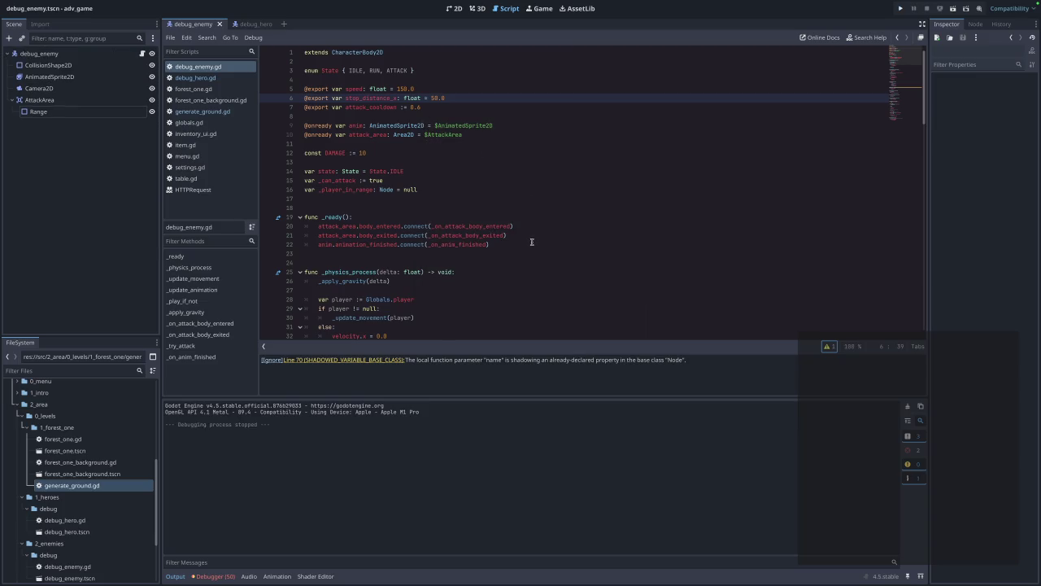
# - Add collision mask bit 1 and layer bit 2 to AttackArea and save the scene
pyautogui.click(39, 100)
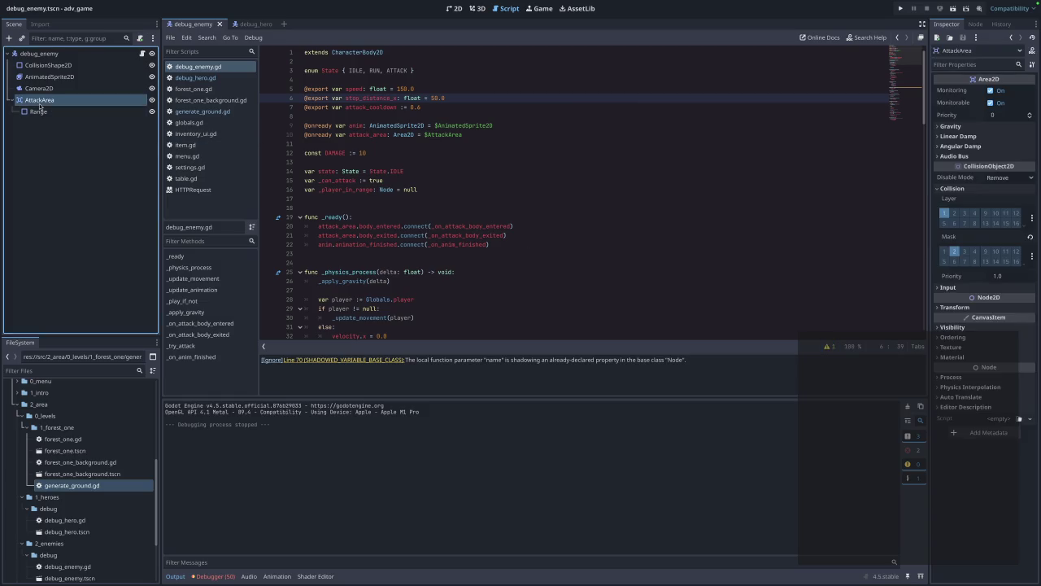
pyautogui.click(944, 251)
pyautogui.click(955, 215)
pyautogui.hotkey('ctrl', 's')
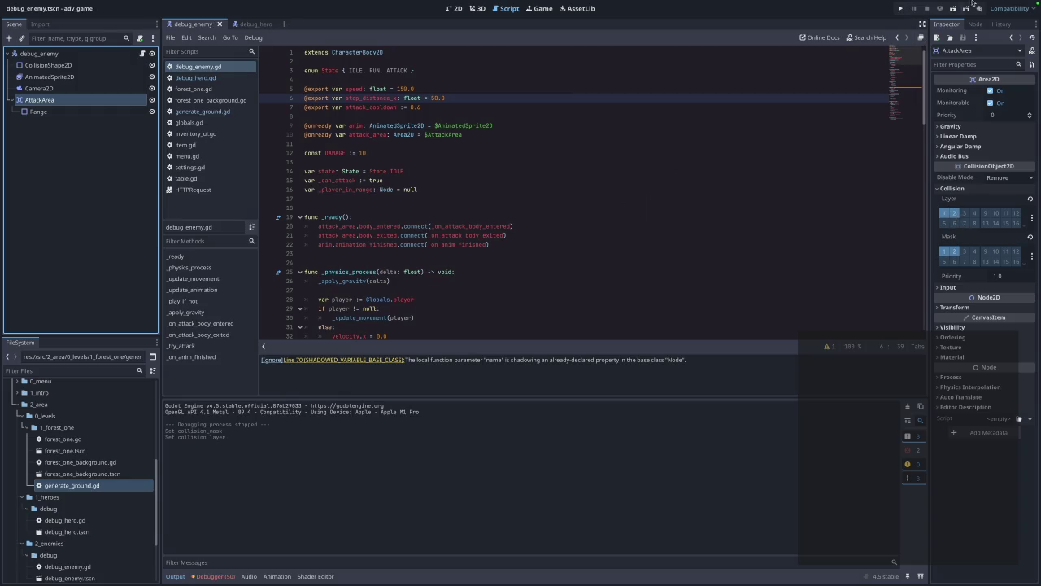
# - Test the collision change in a forest-level run, closing it after the generate_ground.gd freed-object error
pyautogui.click(901, 9)
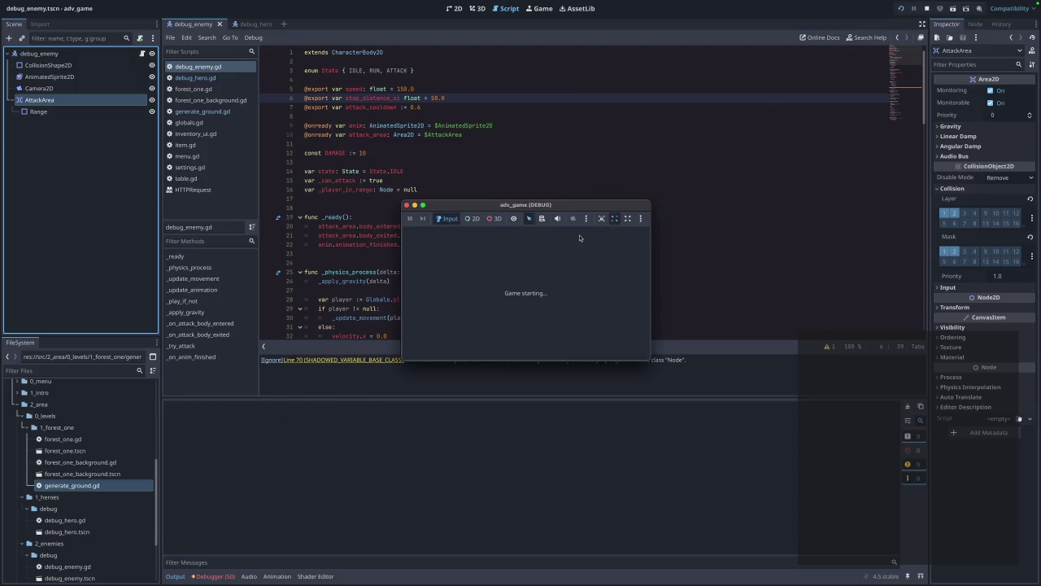
pyautogui.click(542, 252)
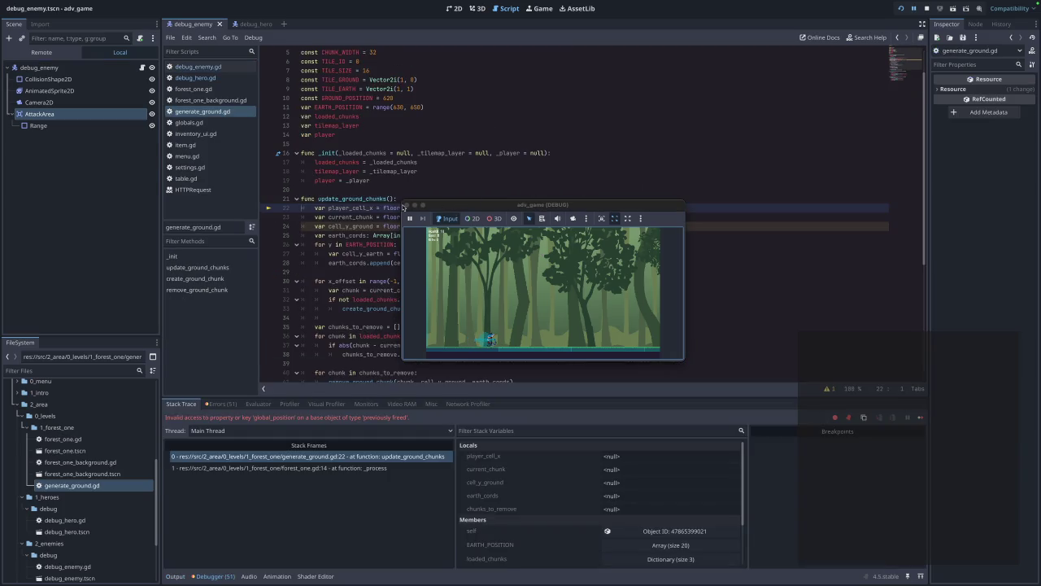
pyautogui.click(404, 205)
pyautogui.click(405, 205)
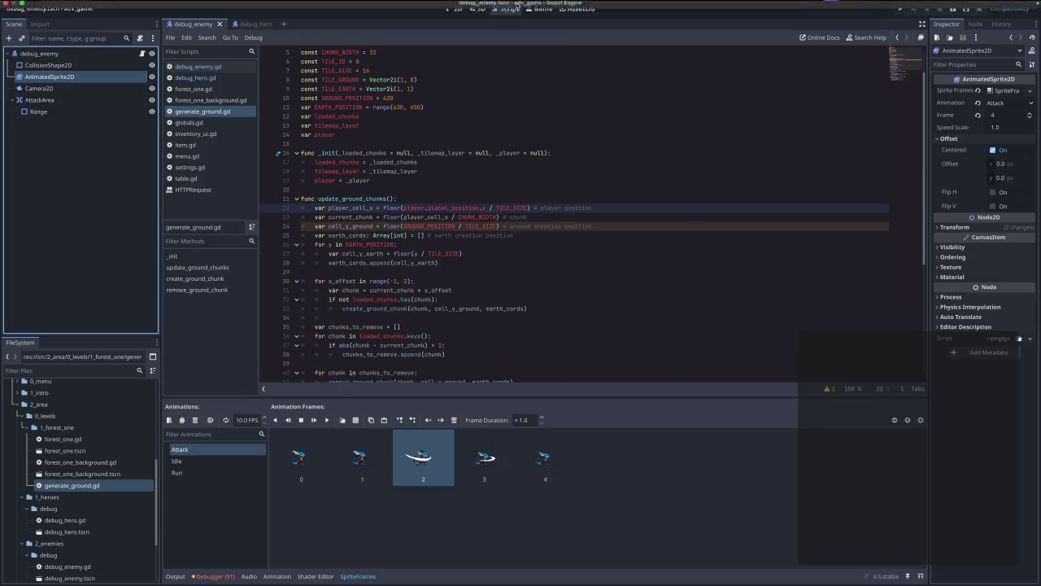
# - Narrow the enemy's Range box slightly from both sides in the 2D view
pyautogui.click(457, 9)
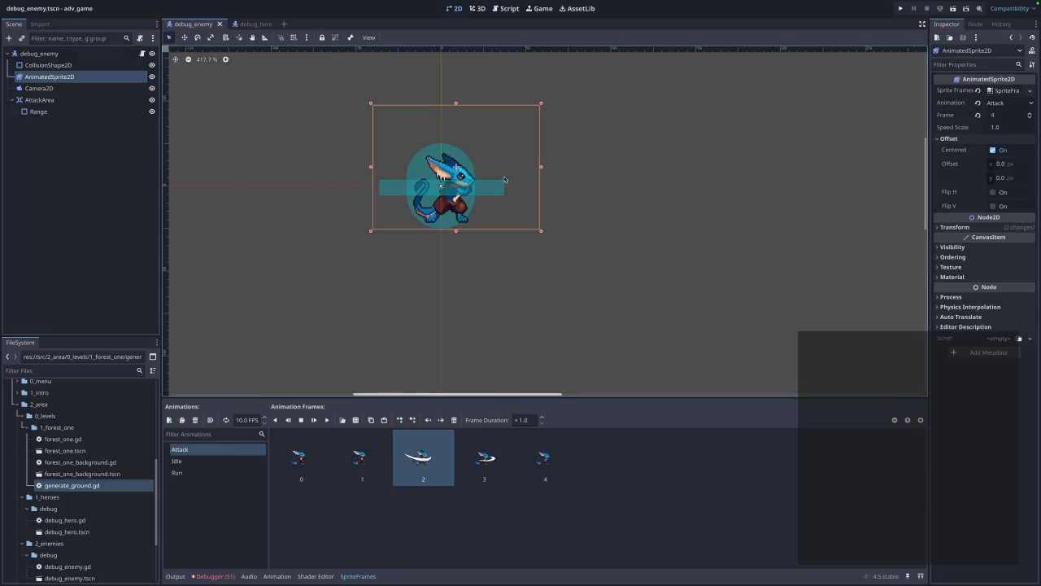
pyautogui.click(382, 190)
pyautogui.moveTo(380, 191); pyautogui.dragTo(382, 190)
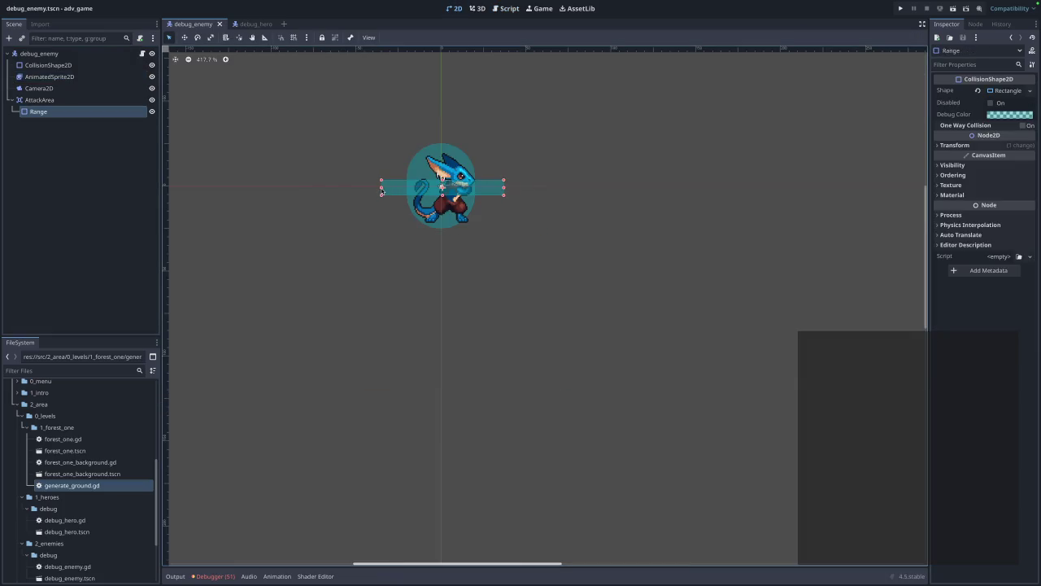
pyautogui.moveTo(503, 190); pyautogui.dragTo(502, 191)
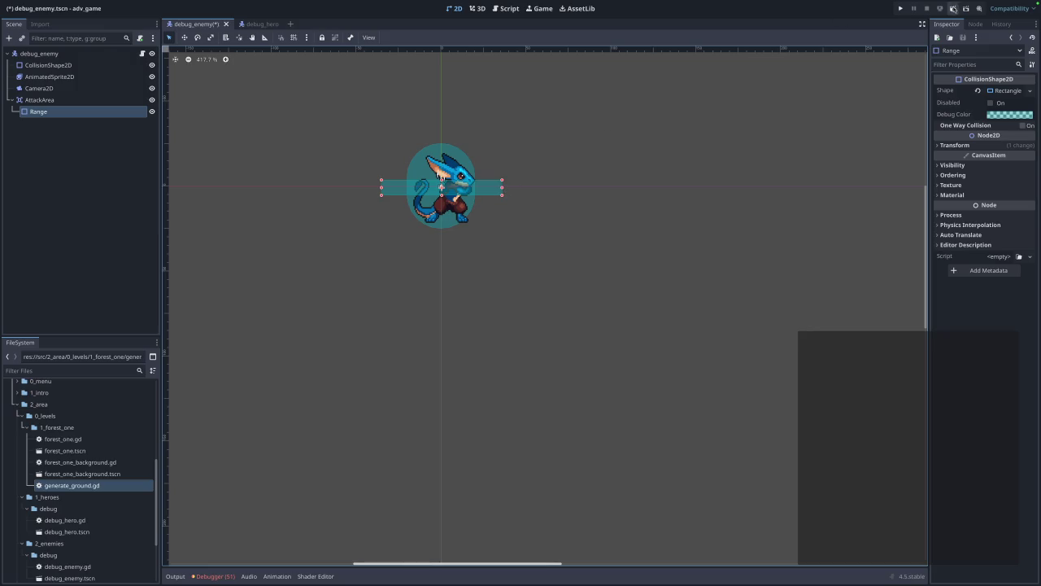
# - Save and test the narrower Range in two game runs, closing each after the error
pyautogui.press('super+b')
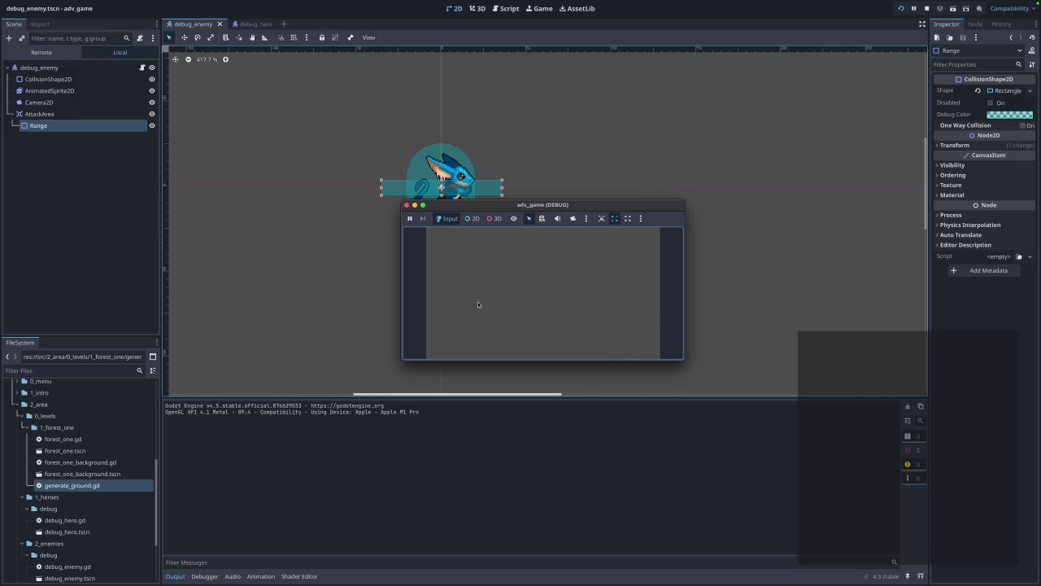
pyautogui.click(554, 256)
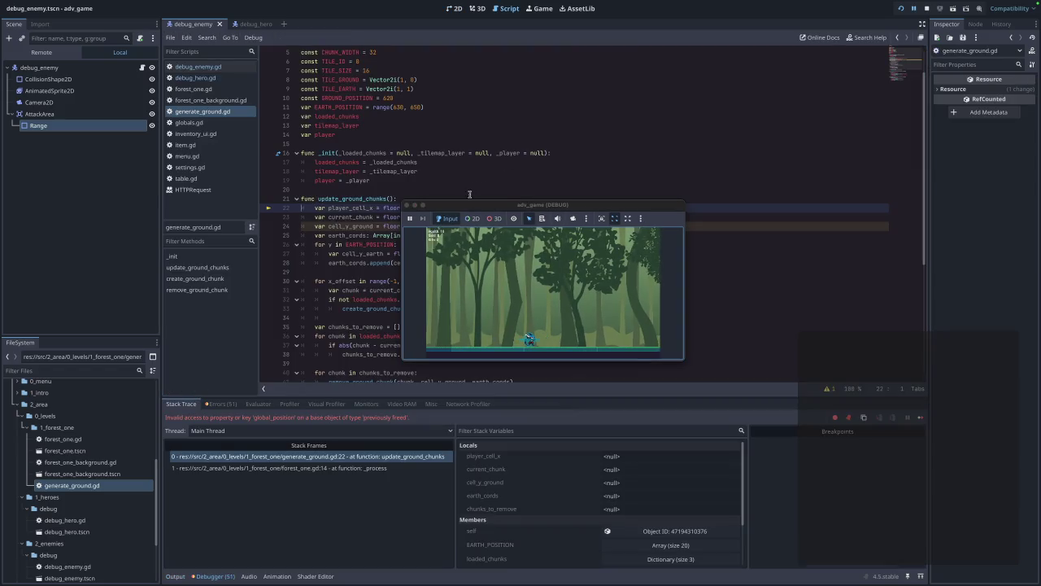
pyautogui.click(412, 205)
pyautogui.click(900, 8)
pyautogui.click(546, 254)
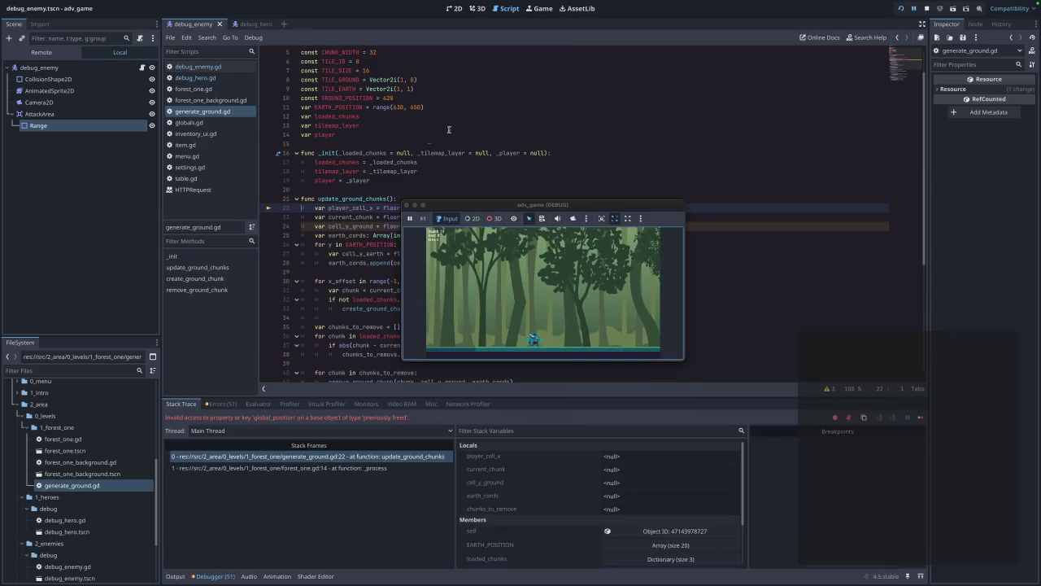
pyautogui.click(407, 205)
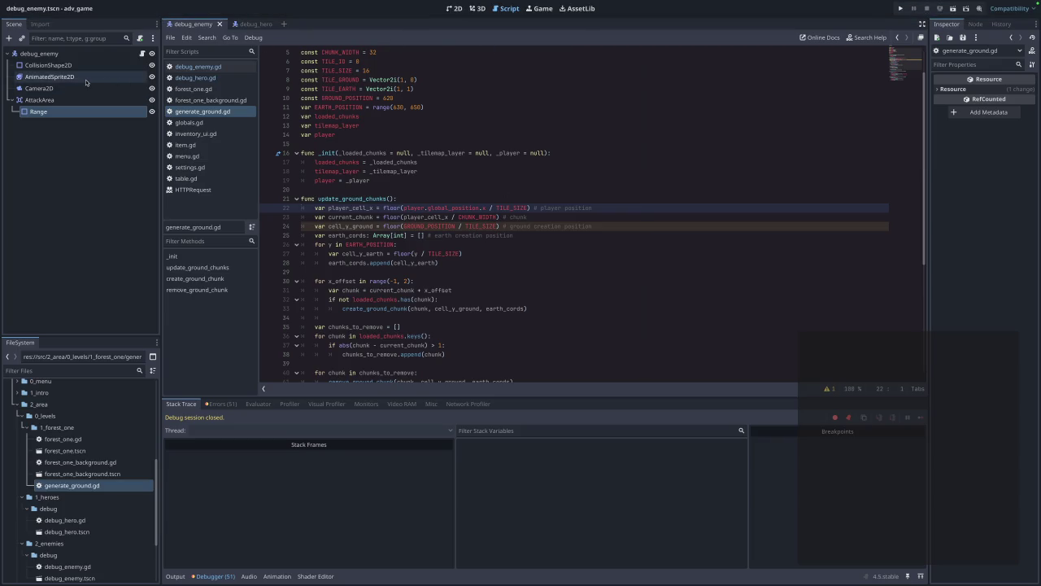
# - Pull the Range box's left and right edges further inward
pyautogui.click(49, 77)
pyautogui.click(453, 9)
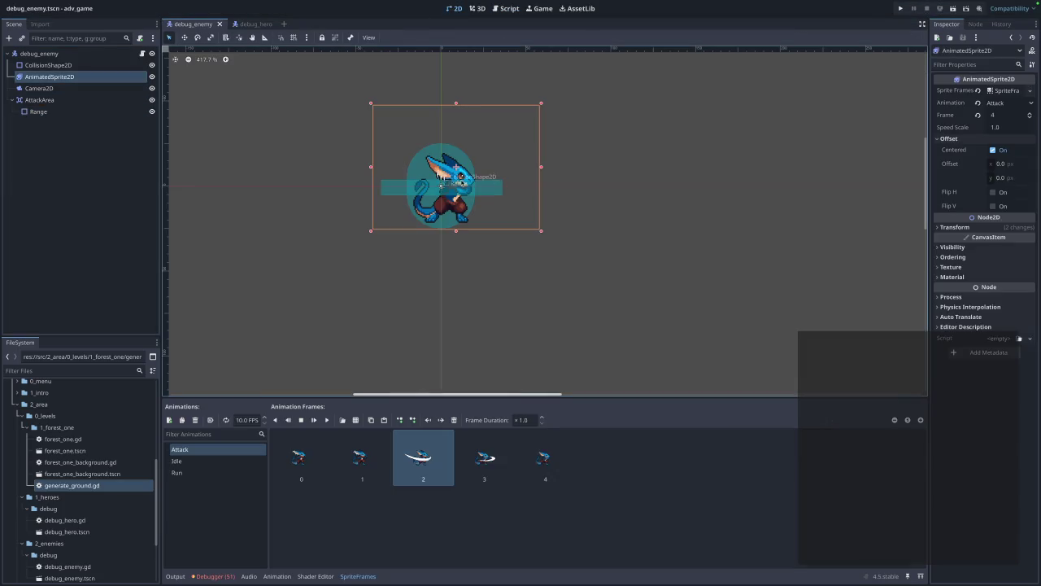
pyautogui.click(392, 189)
pyautogui.moveTo(382, 190); pyautogui.dragTo(385, 191)
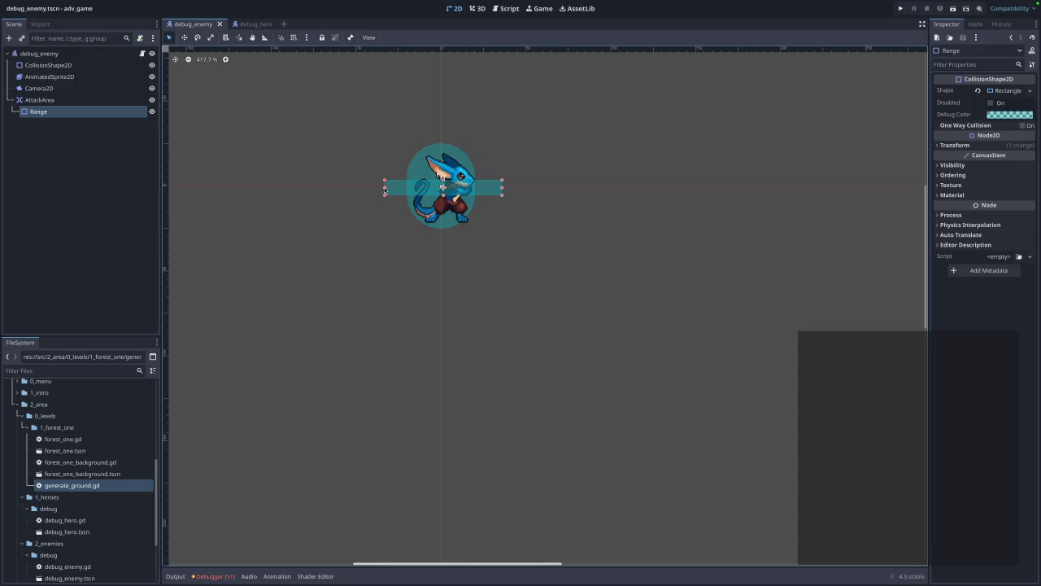
pyautogui.moveTo(501, 190); pyautogui.dragTo(499, 190)
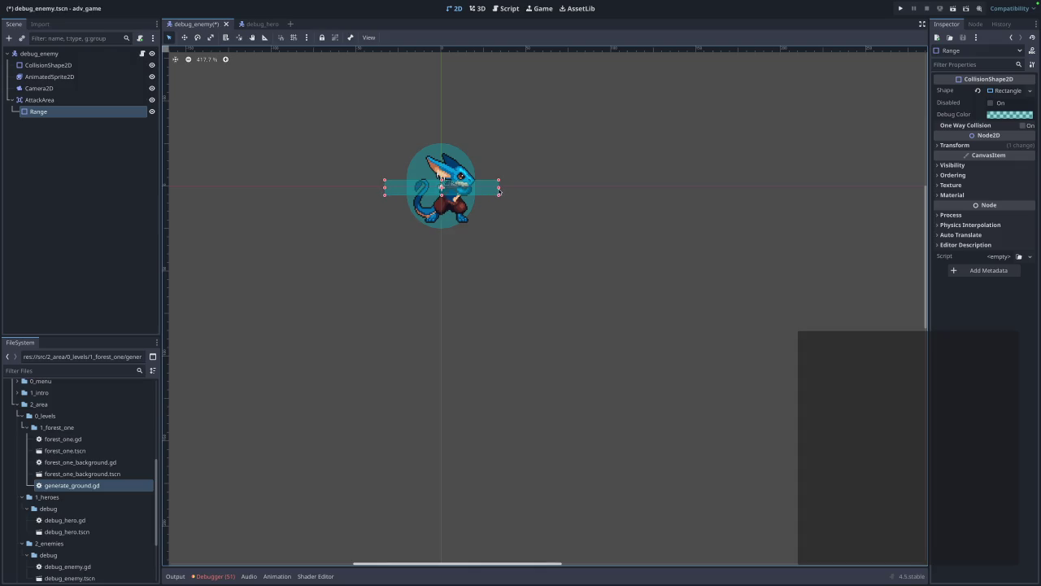
pyautogui.moveTo(383, 188); pyautogui.dragTo(389, 190)
# - Save and run the game, walk the player into the enemy, then close the game
pyautogui.press('F5')
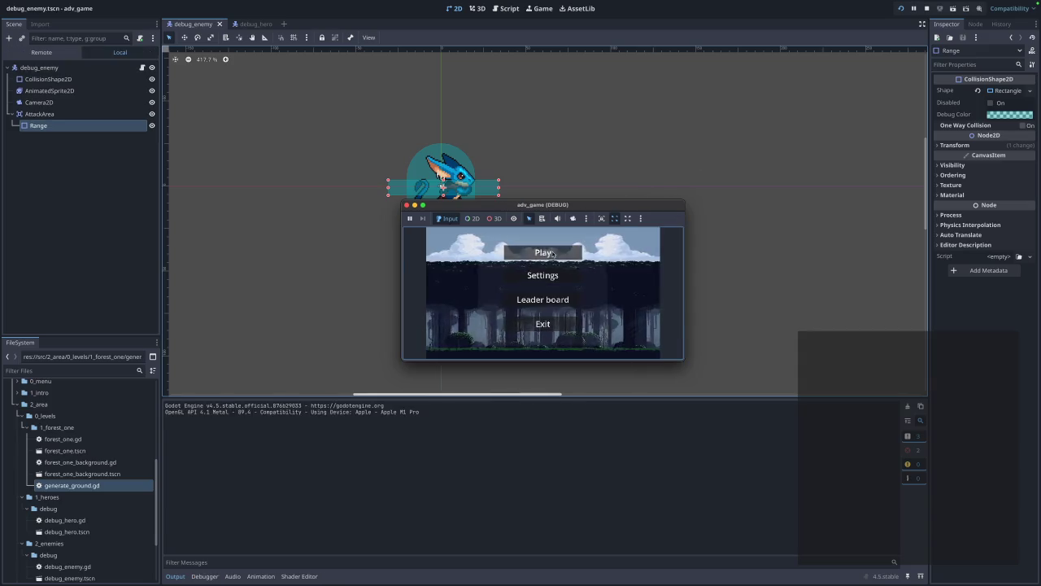
pyautogui.click(553, 254)
pyautogui.press('Right')
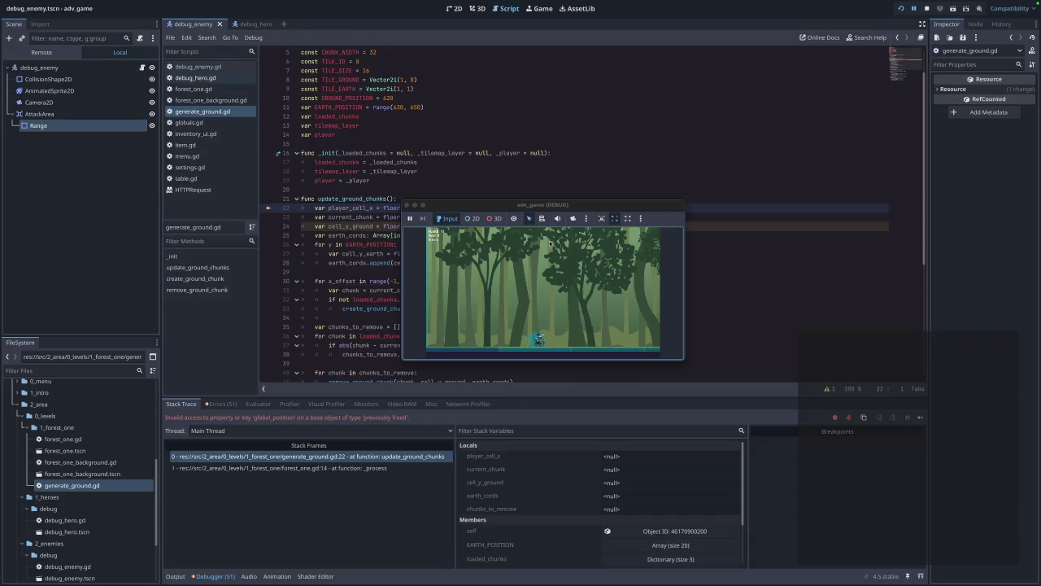
pyautogui.click(407, 206)
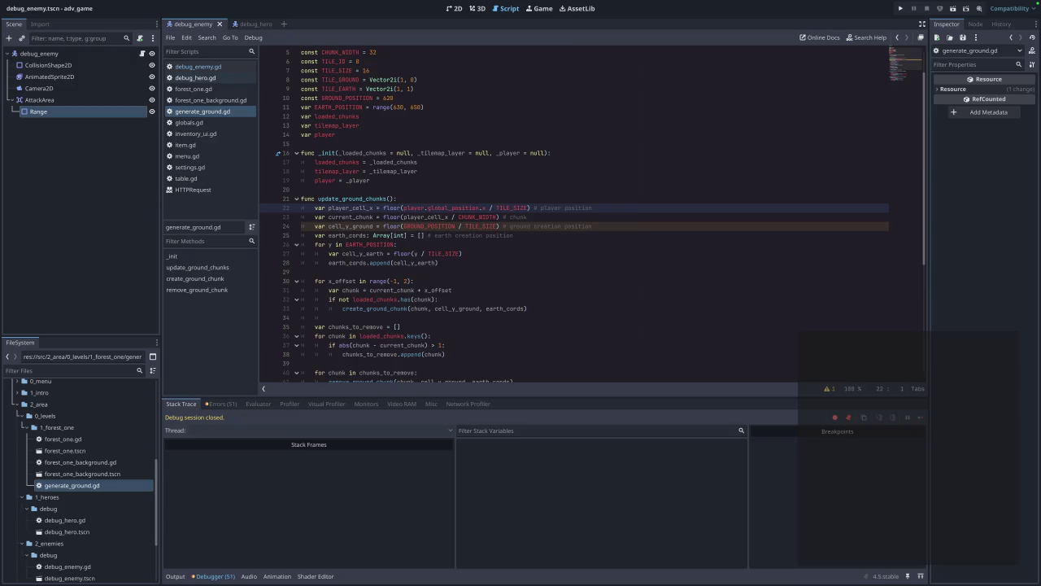
pyautogui.scroll(-4, 338, 204)
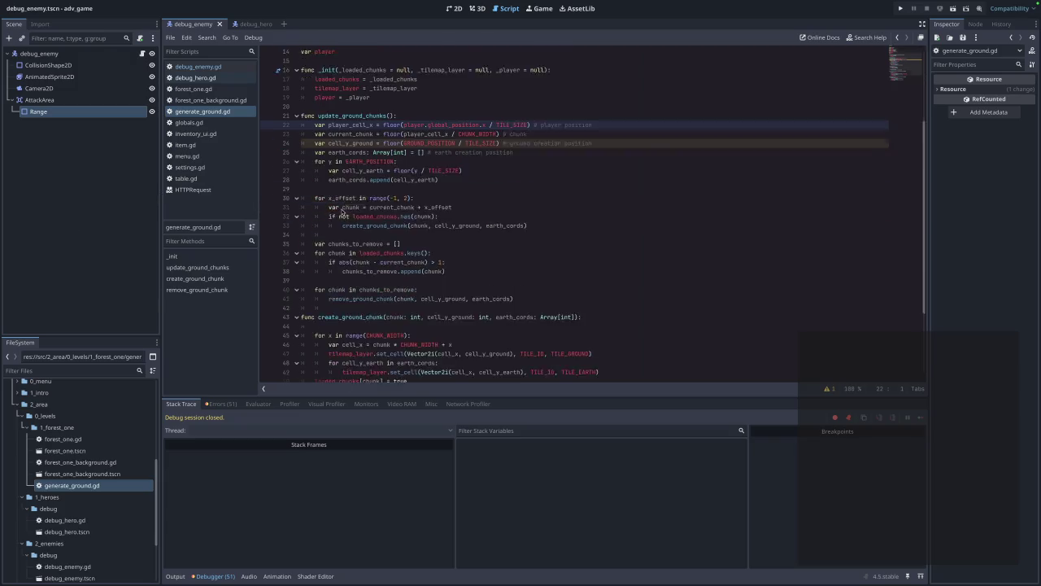
# - Compare debug_enemy.gd with debug_hero.gd, reading through the hero's movement code
pyautogui.click(209, 78)
pyautogui.click(210, 68)
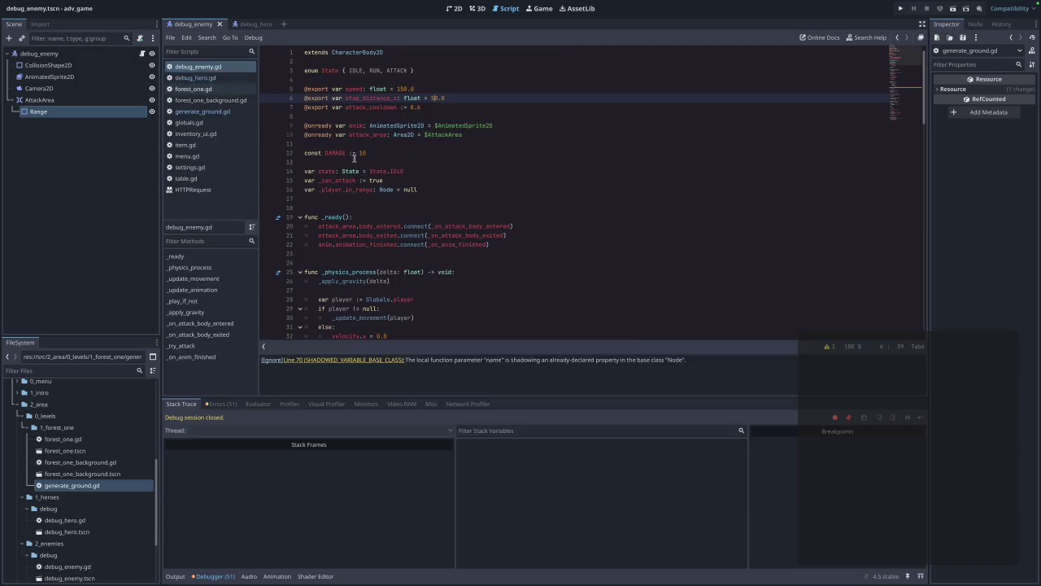
pyautogui.scroll(2, 465, 223)
pyautogui.scroll(2, 465, 223)
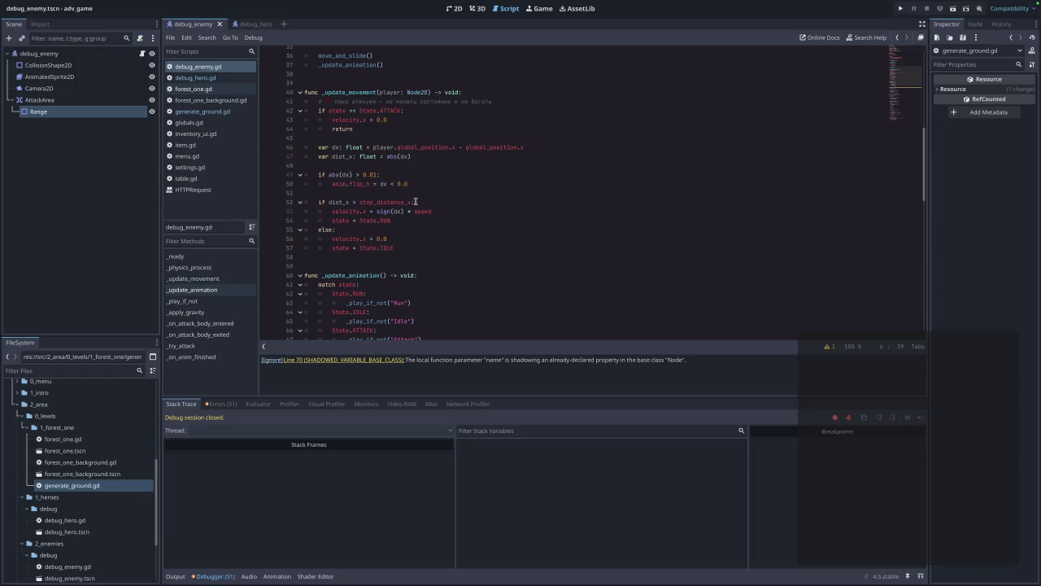
pyautogui.click(195, 78)
pyautogui.scroll(4, 542, 204)
pyautogui.scroll(1, 542, 204)
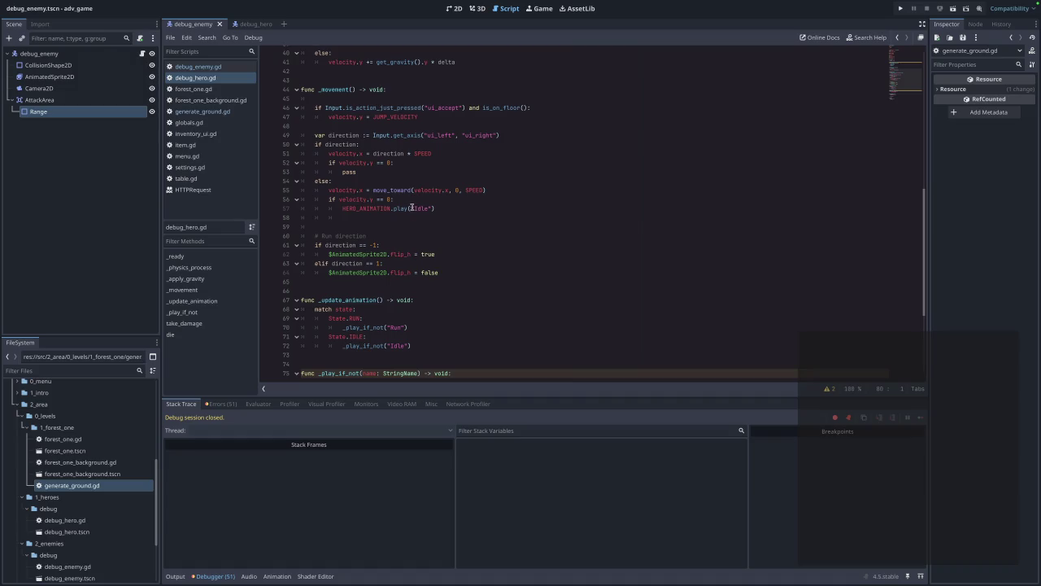
pyautogui.scroll(5, 412, 208)
pyautogui.scroll(-10, 411, 208)
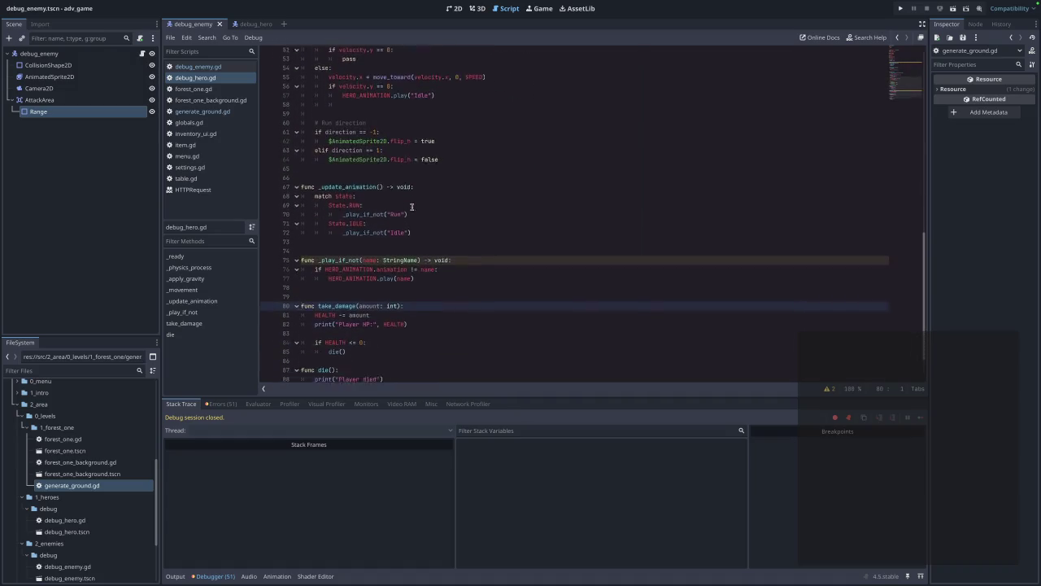
pyautogui.scroll(4, 411, 207)
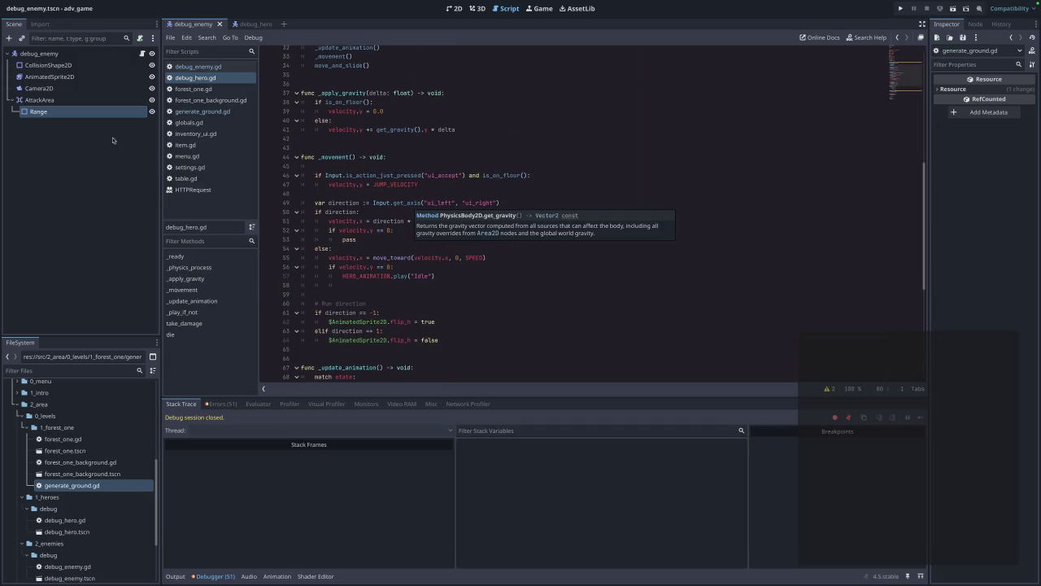
# - Select the enemy's flip check on lines 49–50, then return to debug_hero.gd
pyautogui.click(199, 67)
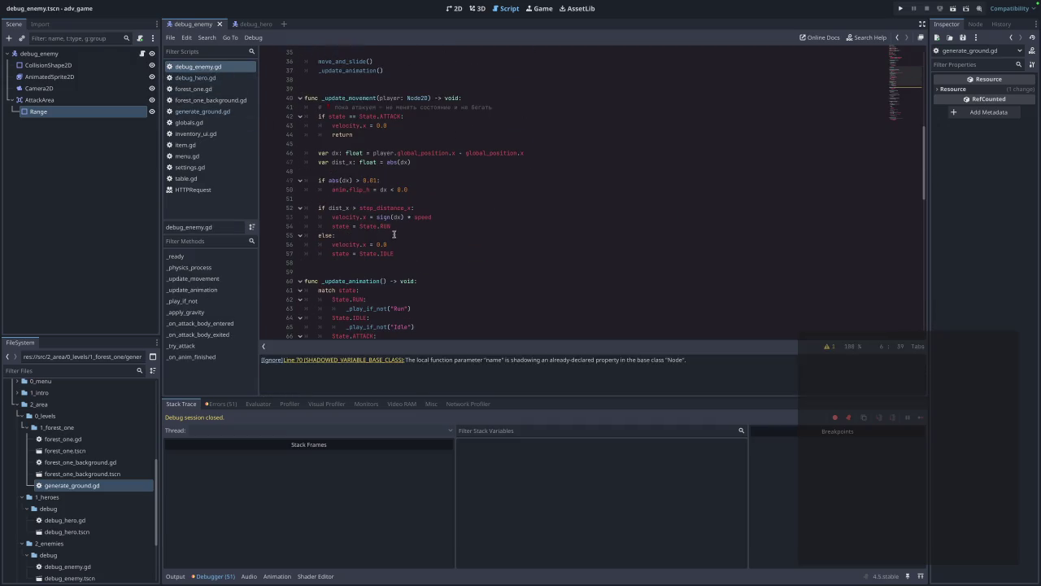
pyautogui.click(451, 192)
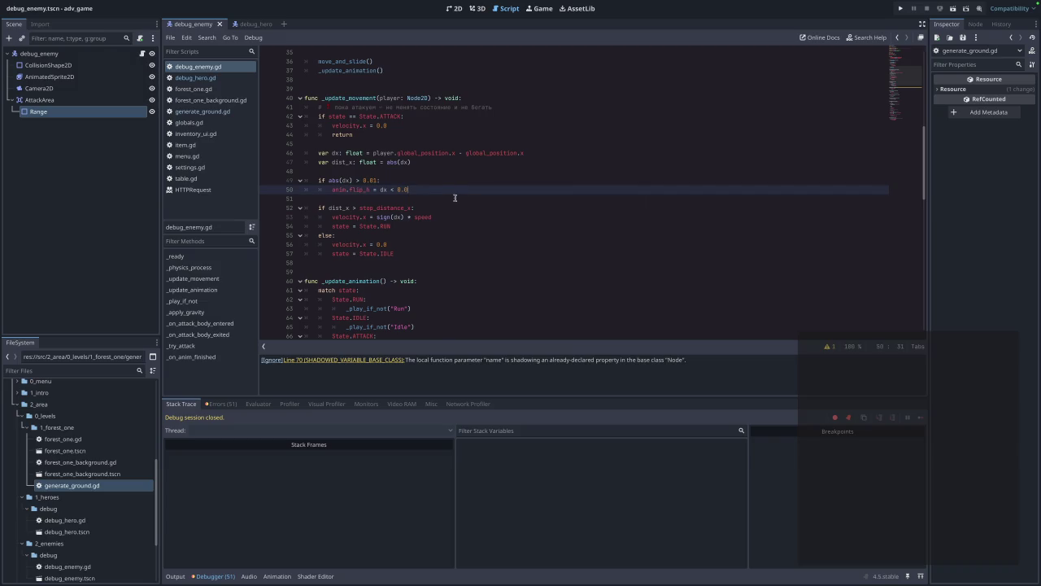
pyautogui.moveTo(453, 192); pyautogui.dragTo(317, 184)
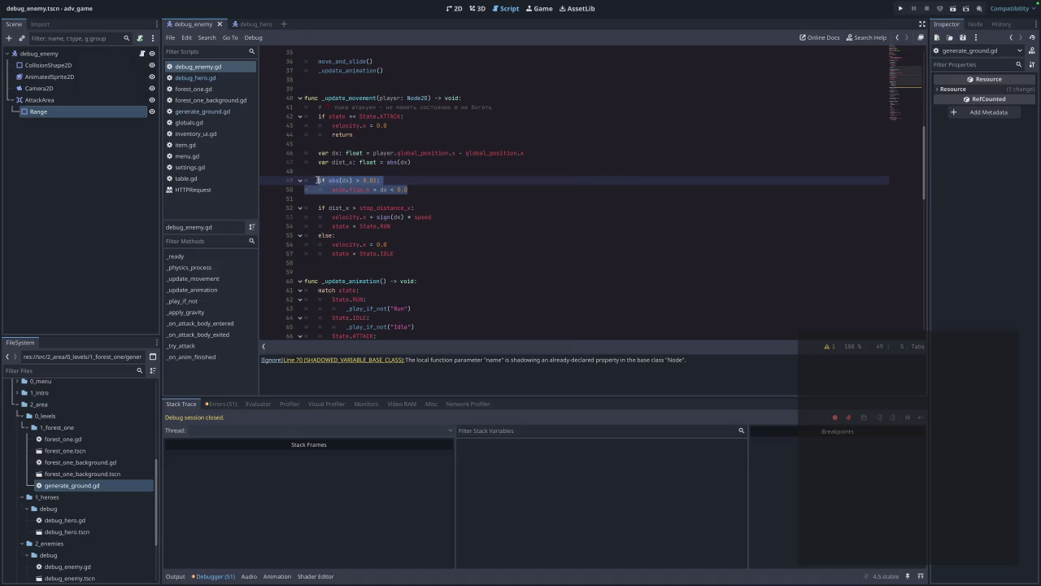
pyautogui.moveTo(380, 229)
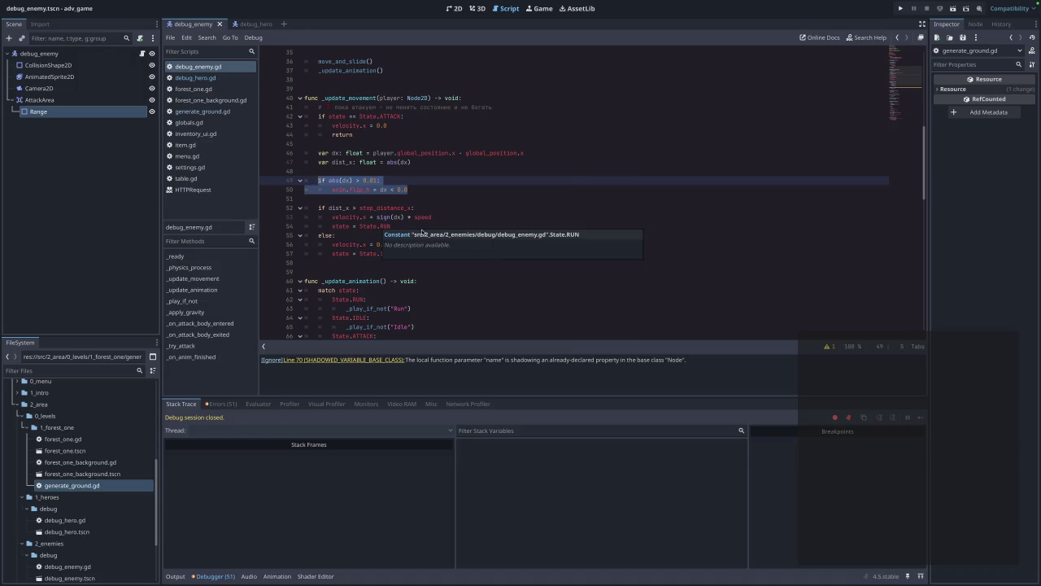
pyautogui.scroll(10, 533, 152)
pyautogui.scroll(2, 524, 160)
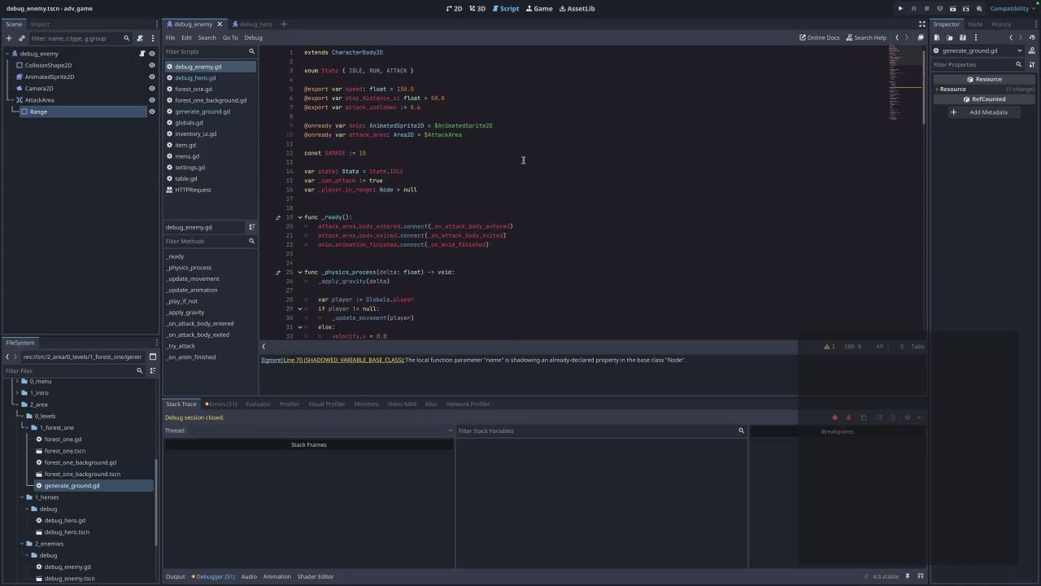
pyautogui.click(205, 78)
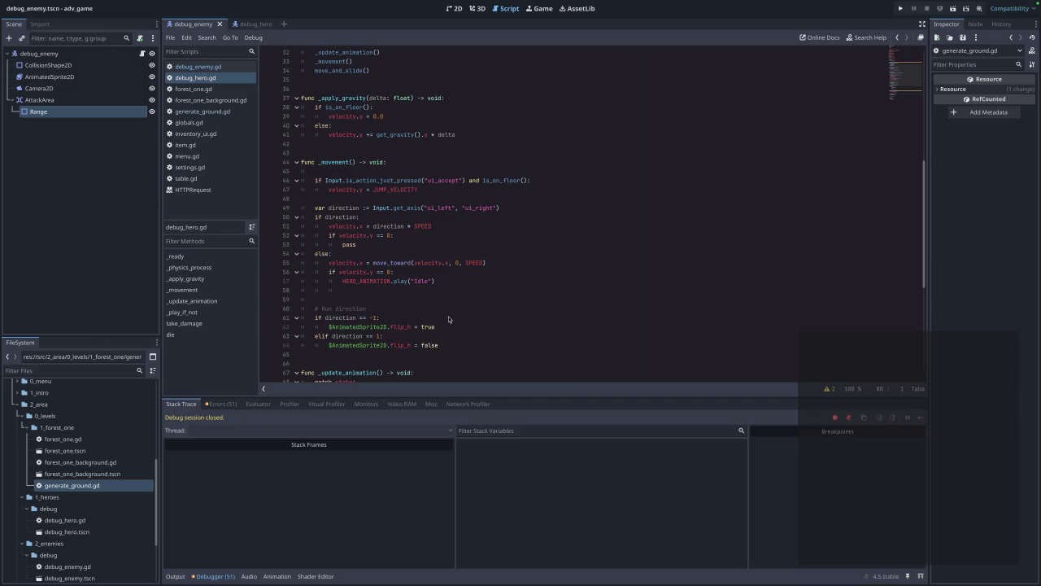
# - Test-run the forest level, moving the hero left and right past the enemy
pyautogui.click(900, 8)
pyautogui.click(525, 256)
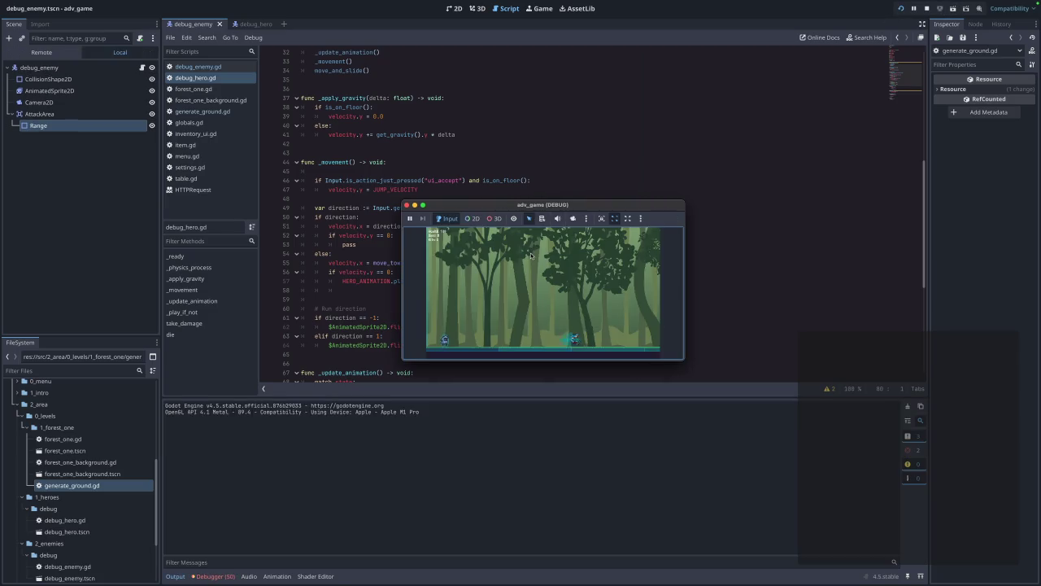
pyautogui.press('Left')
pyautogui.press('Right')
pyautogui.click(407, 205)
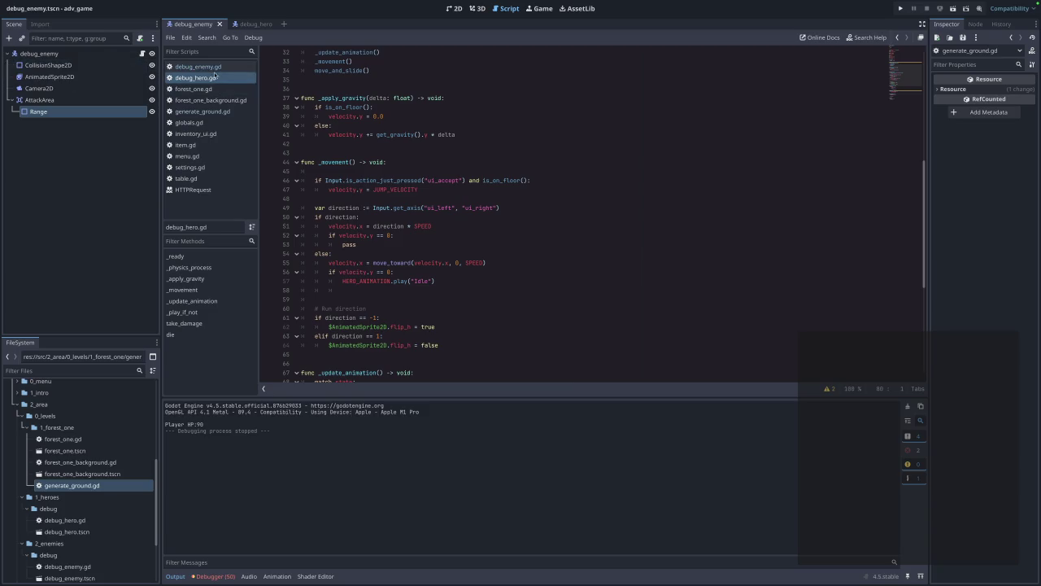
# - Review debug_enemy.gd, then switch back to debug_hero.gd
pyautogui.click(215, 72)
pyautogui.scroll(-4, 438, 255)
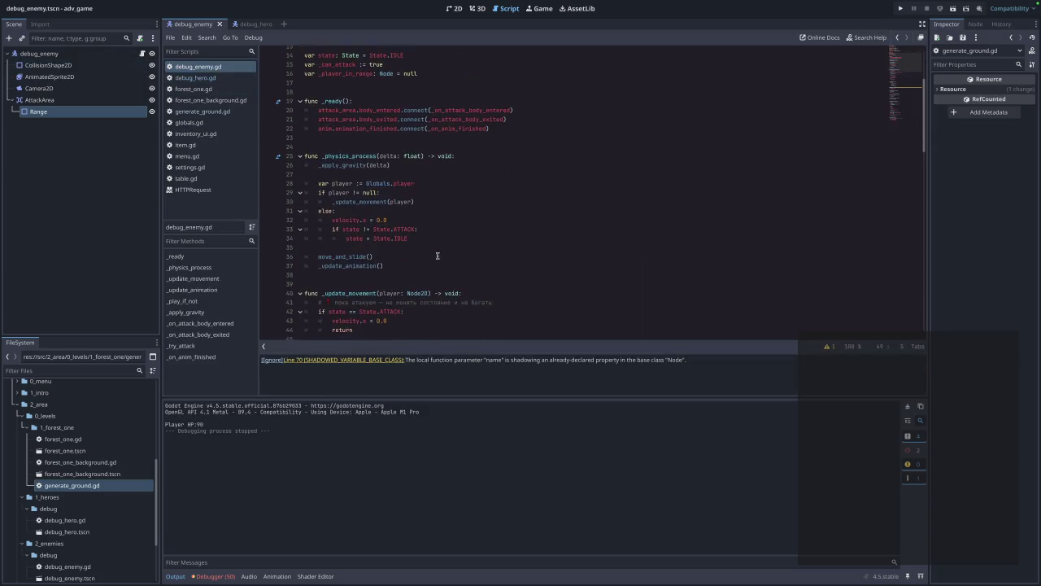
pyautogui.scroll(-5, 438, 255)
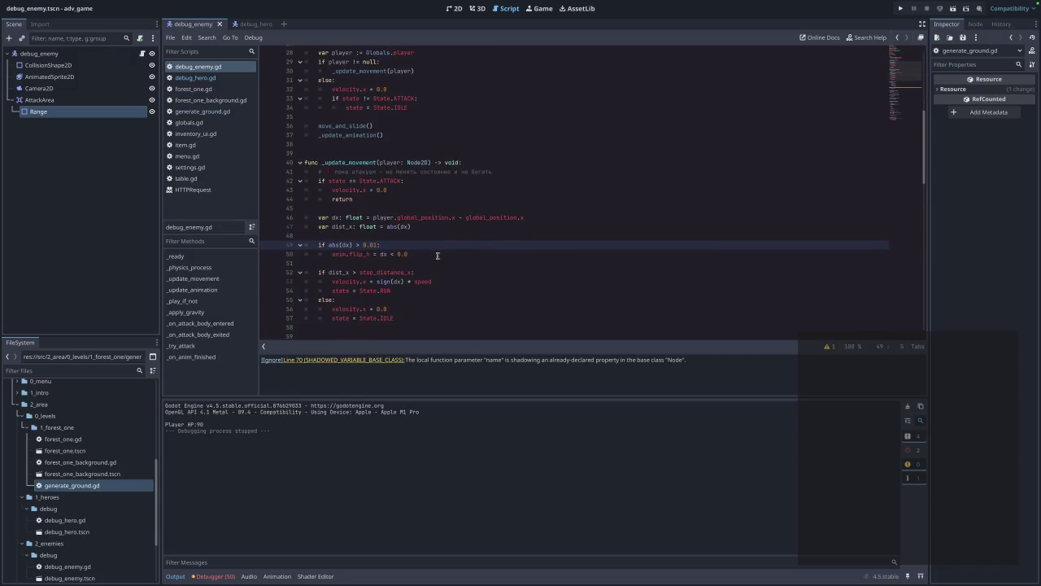
pyautogui.scroll(7, 438, 255)
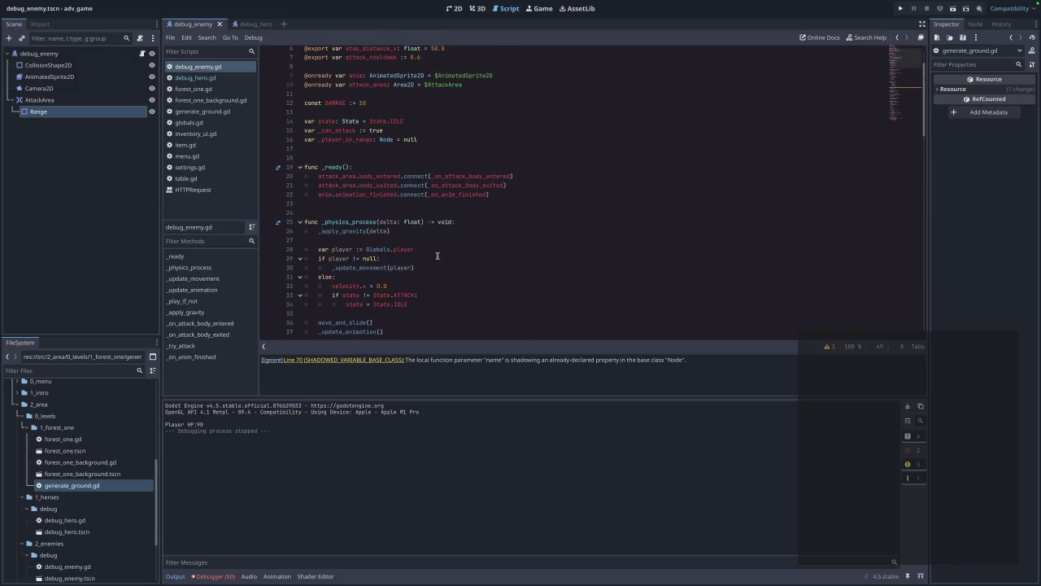
pyautogui.scroll(2, 437, 255)
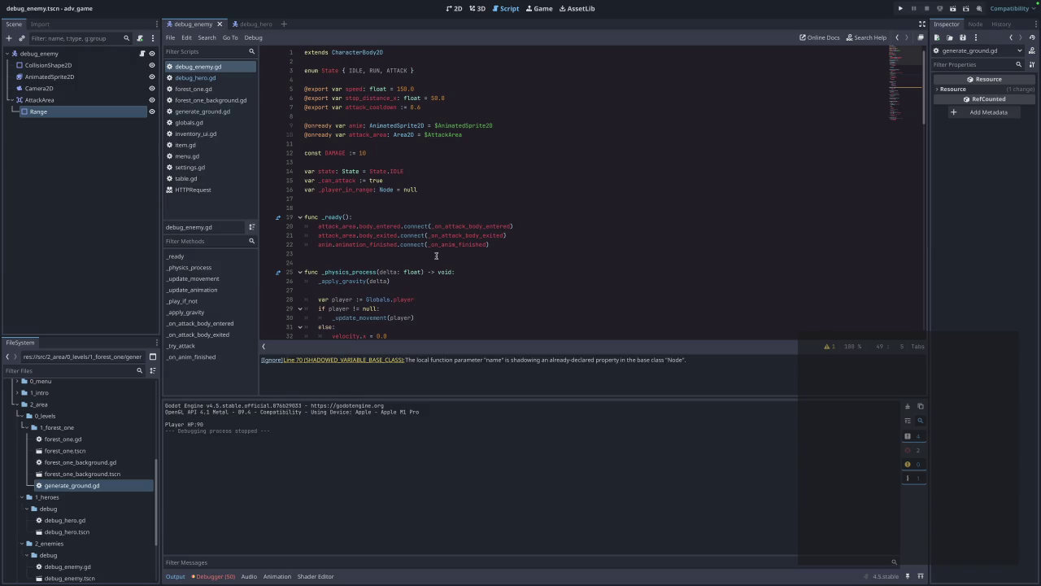
pyautogui.scroll(-15, 436, 256)
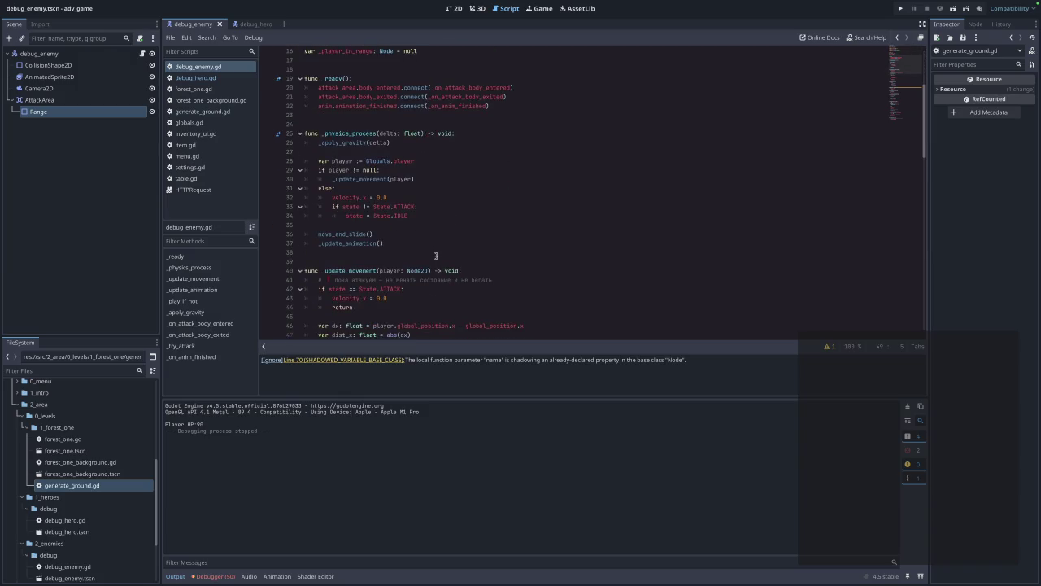
pyautogui.scroll(3, 436, 257)
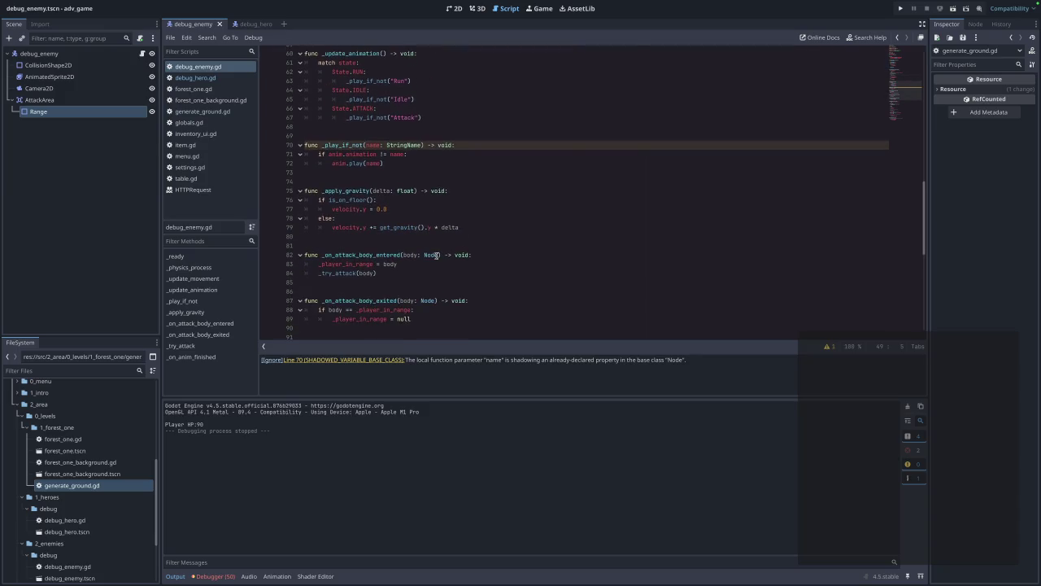
pyautogui.scroll(2, 436, 256)
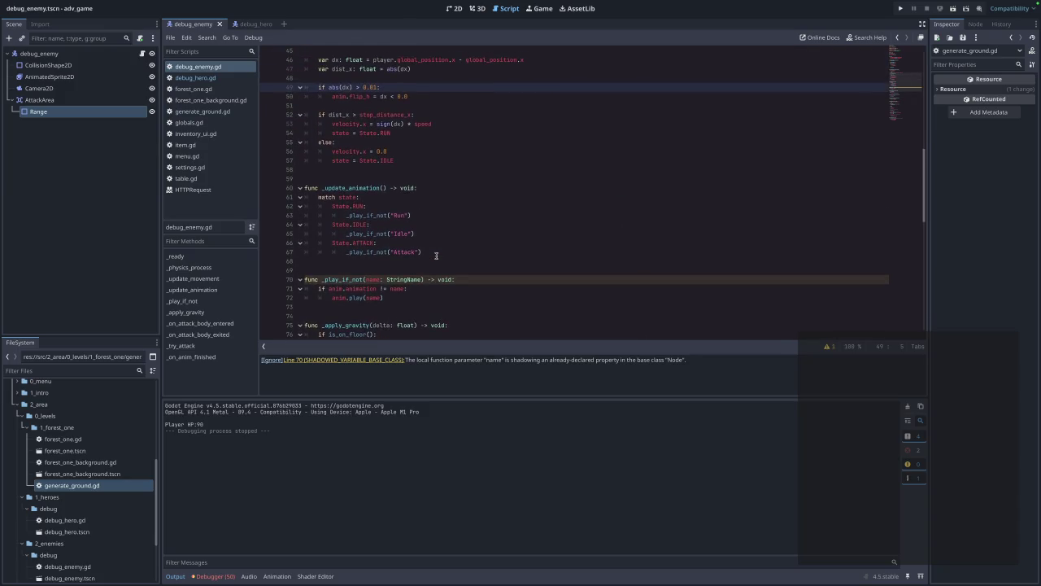
pyautogui.scroll(3, 436, 256)
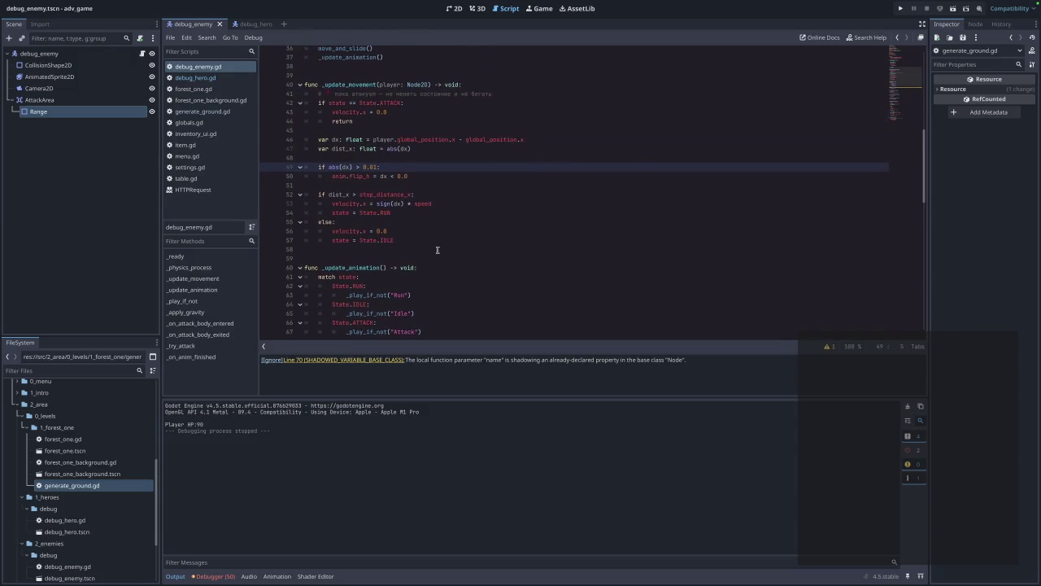
pyautogui.click(216, 79)
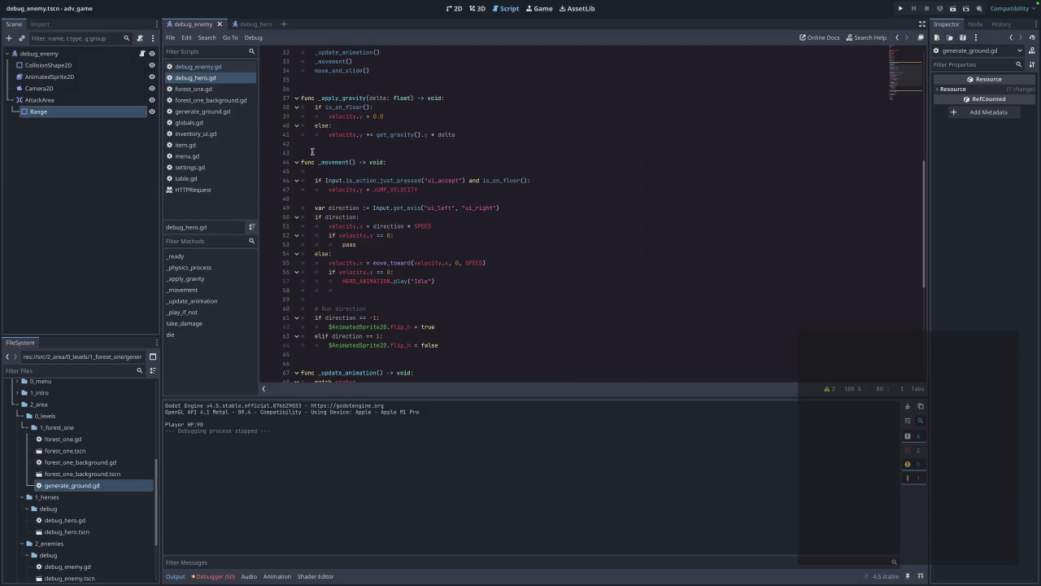
pyautogui.moveTo(444, 345)
pyautogui.mouseDown()
pyautogui.moveTo(287, 318)
pyautogui.moveTo(300, 307)
pyautogui.mouseUp()
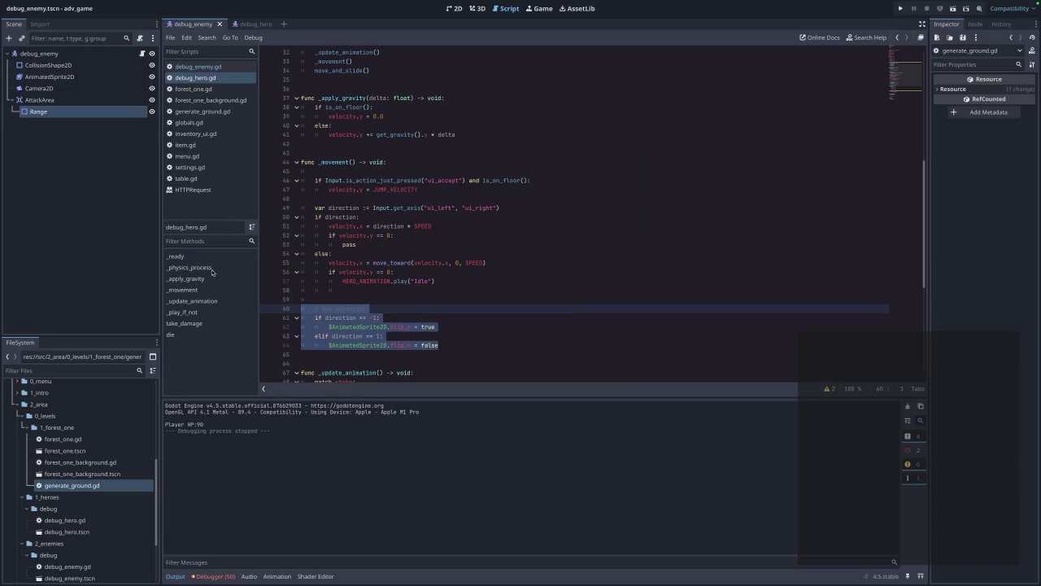
pyautogui.click(559, 346)
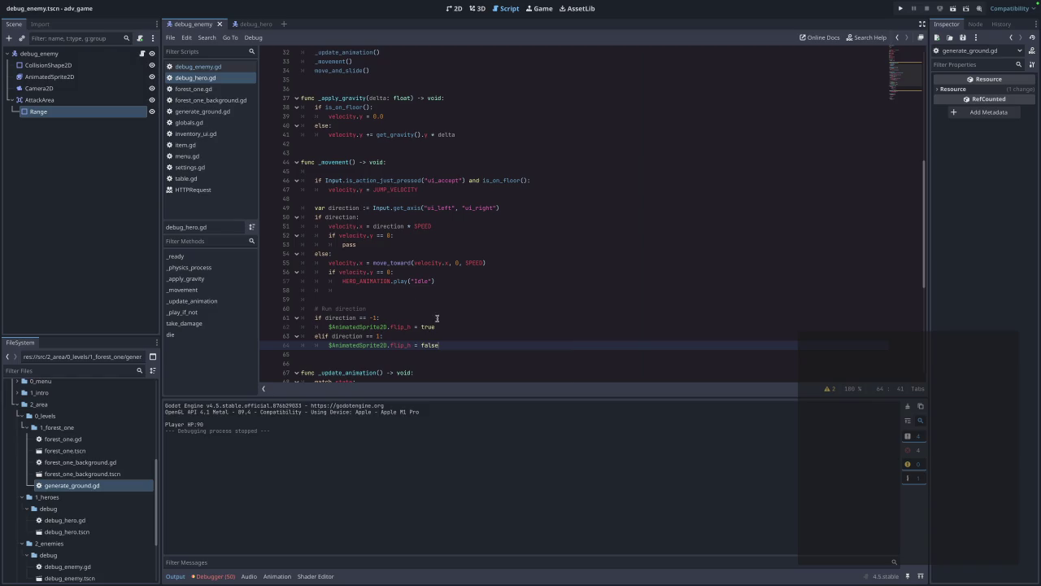
pyautogui.scroll(-4, 430, 316)
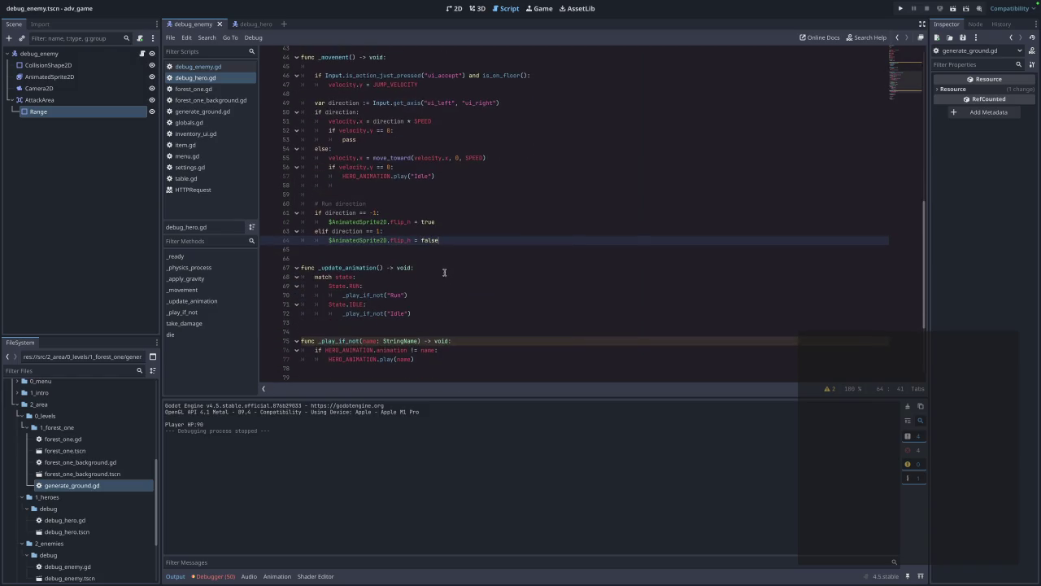
pyautogui.click(201, 68)
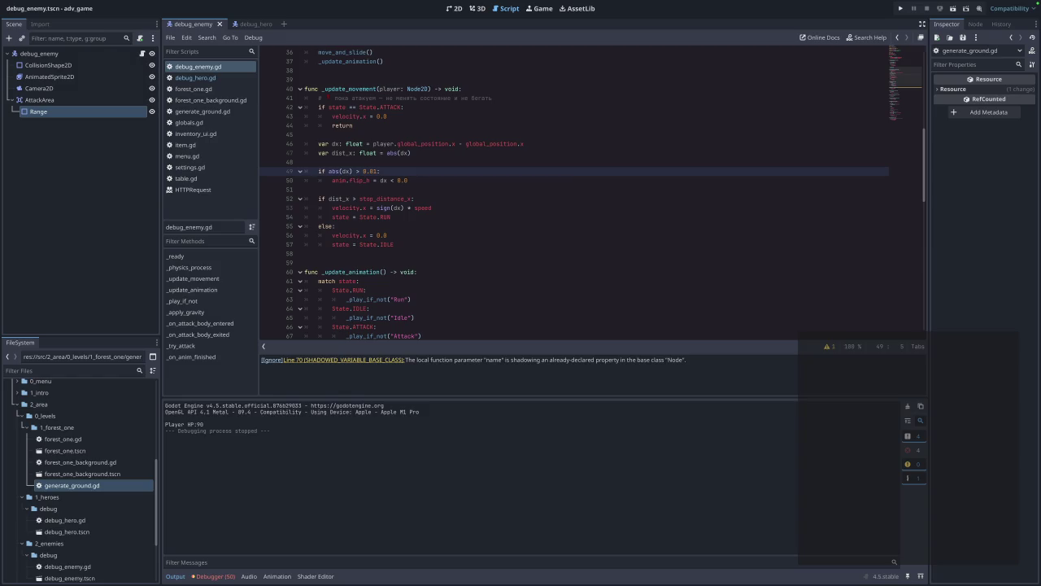
# - Try pasting direction-based flip code over lines 49–50, then undo it
pyautogui.moveTo(427, 180); pyautogui.dragTo(316, 175)
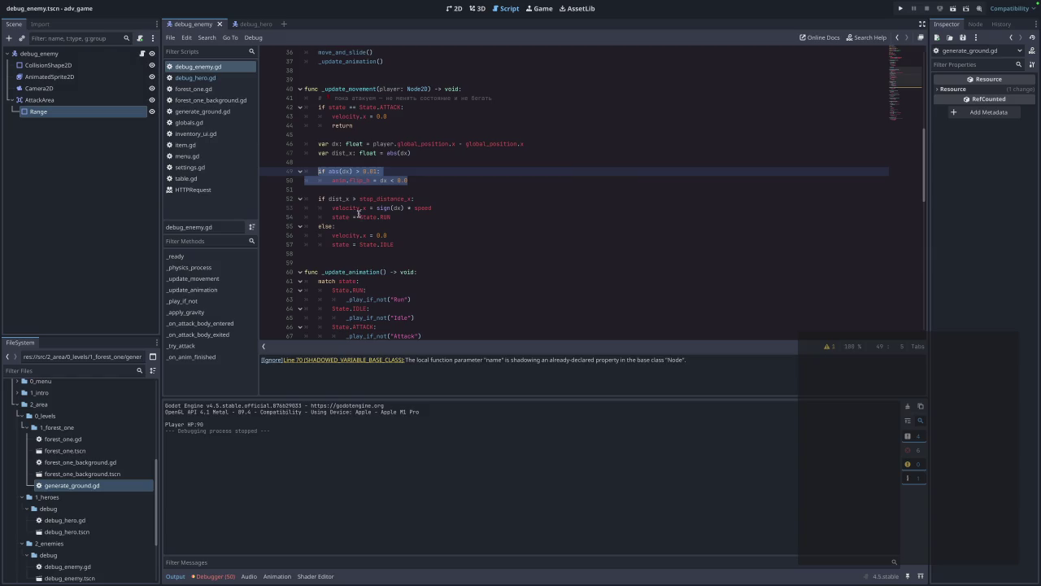
pyautogui.write('if direction != 0: \tanim.flip_h = direction < 0')
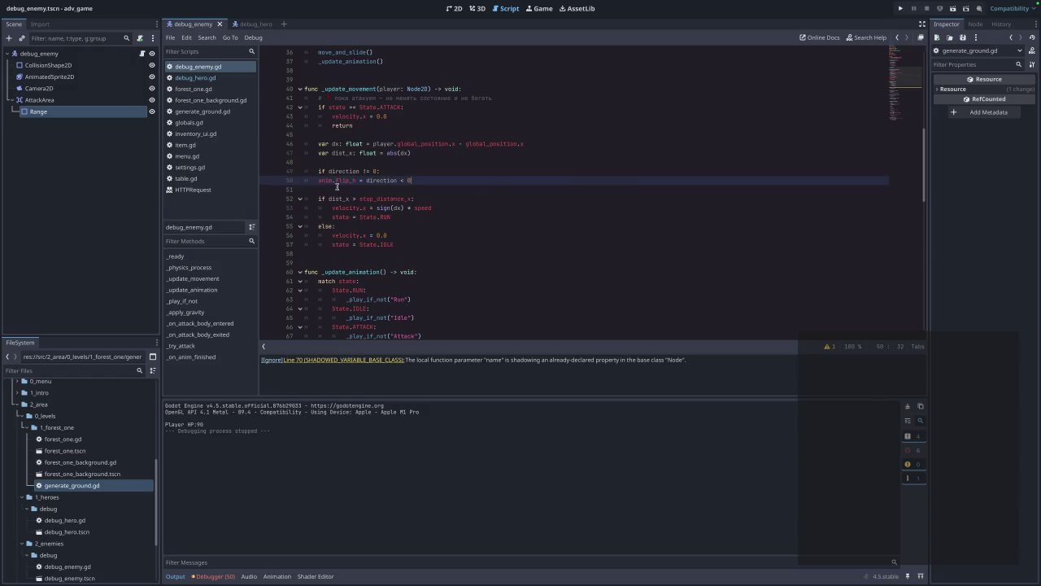
pyautogui.click(319, 179)
pyautogui.press('Tab')
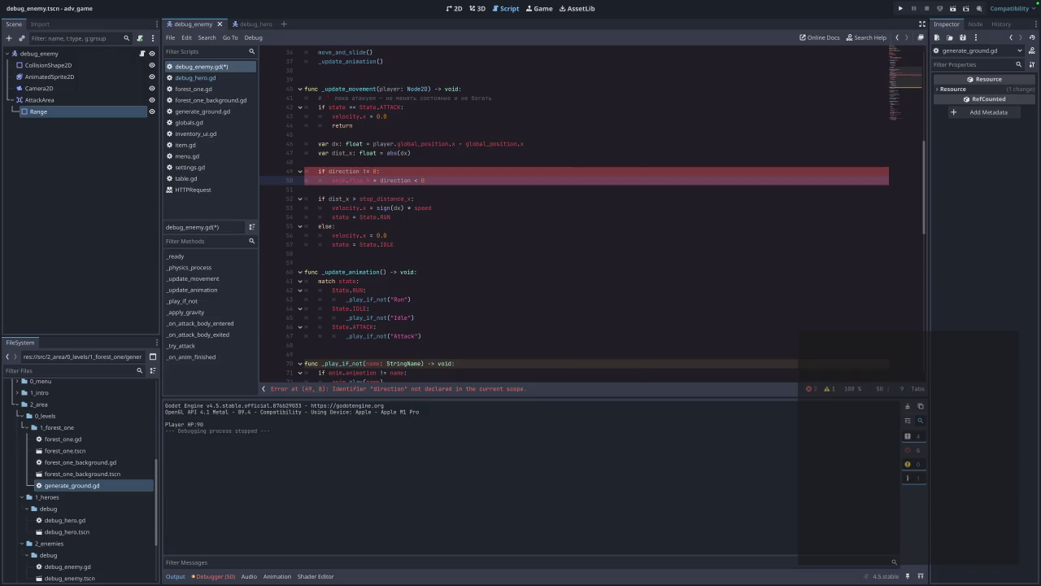
pyautogui.hotkey('ctrl', 'z')
# - Add 'var direction = sign(dx)' on line 48, save, and start a forest-level test run
pyautogui.click(439, 156)
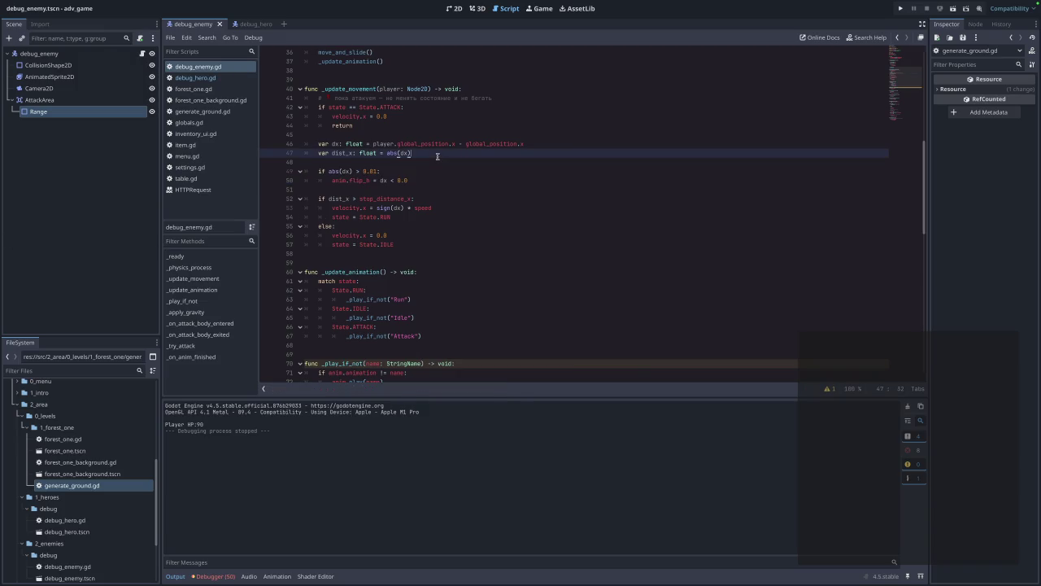
pyautogui.press('Return')
pyautogui.write('var direction = sign(dx)')
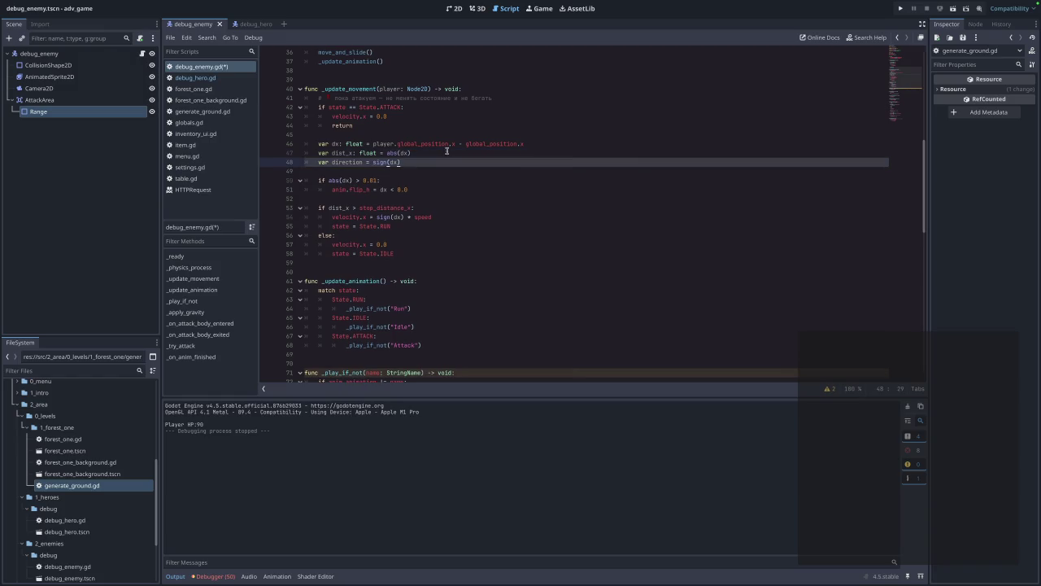
pyautogui.hotkey('ctrl', 's')
pyautogui.click(902, 9)
pyautogui.click(545, 252)
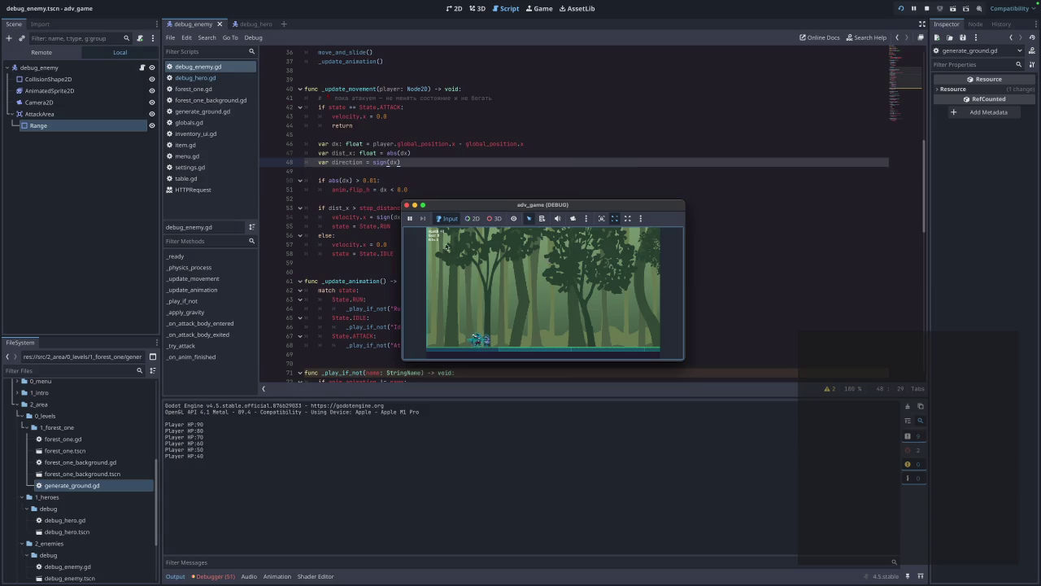
# - Close the game and delete the stop-distance if/else block
pyautogui.click(407, 206)
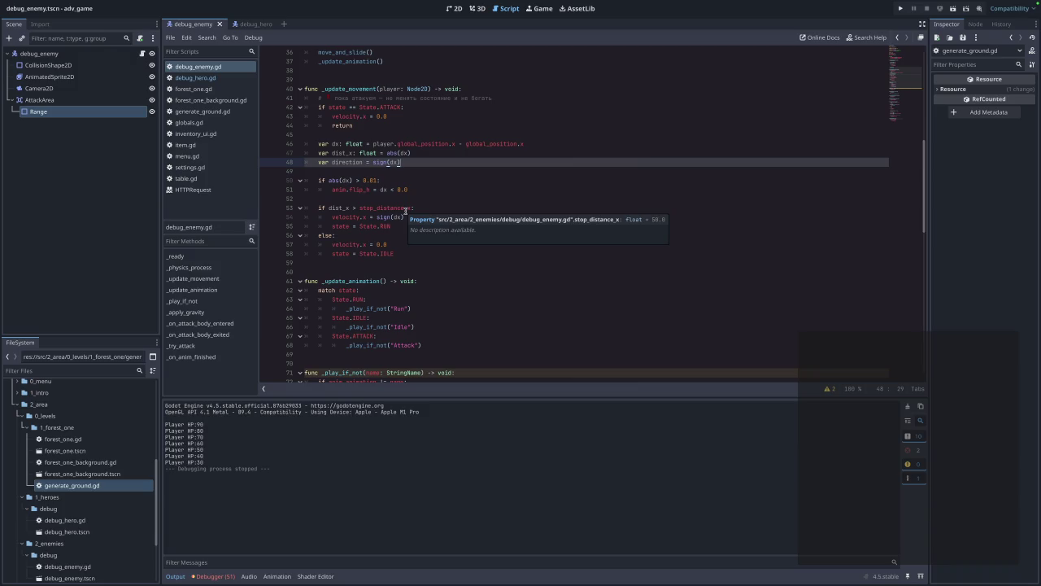
pyautogui.click(406, 253)
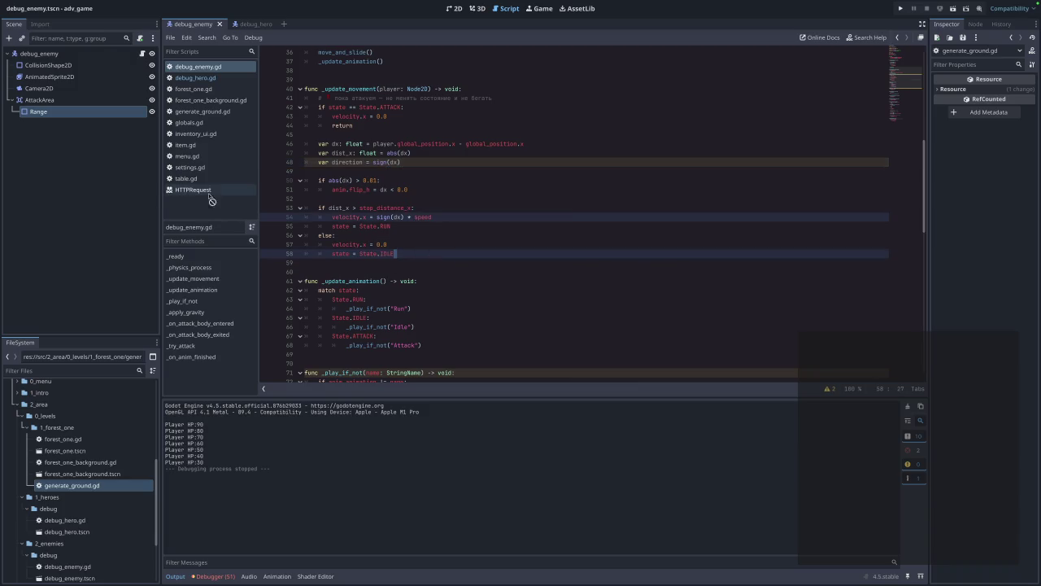
pyautogui.keyDown('shift'); pyautogui.click(276, 216); pyautogui.keyUp('shift')
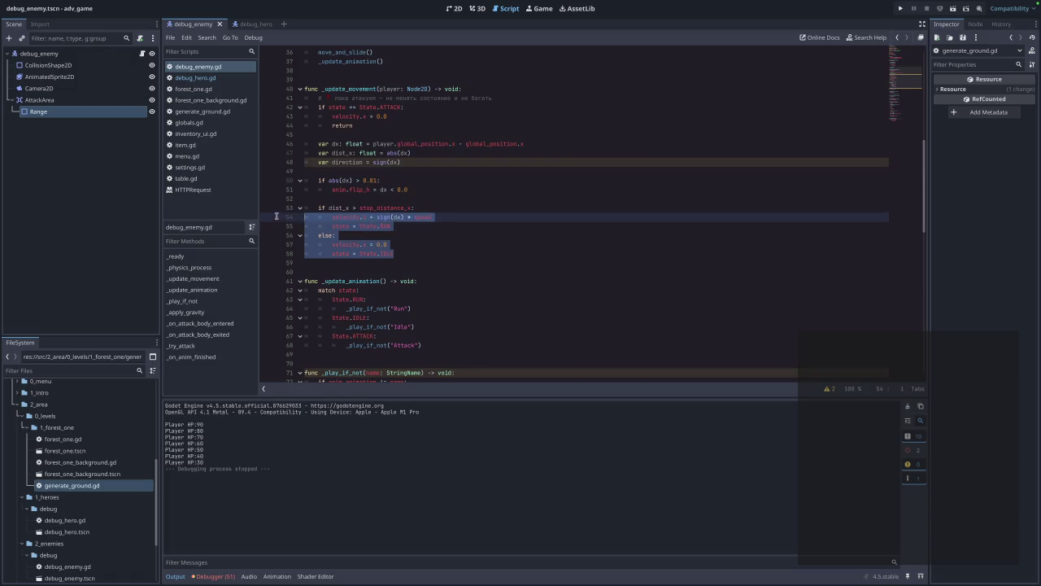
pyautogui.keyDown('shift'); pyautogui.click(274, 209); pyautogui.keyUp('shift')
pyautogui.press('BackSpace')
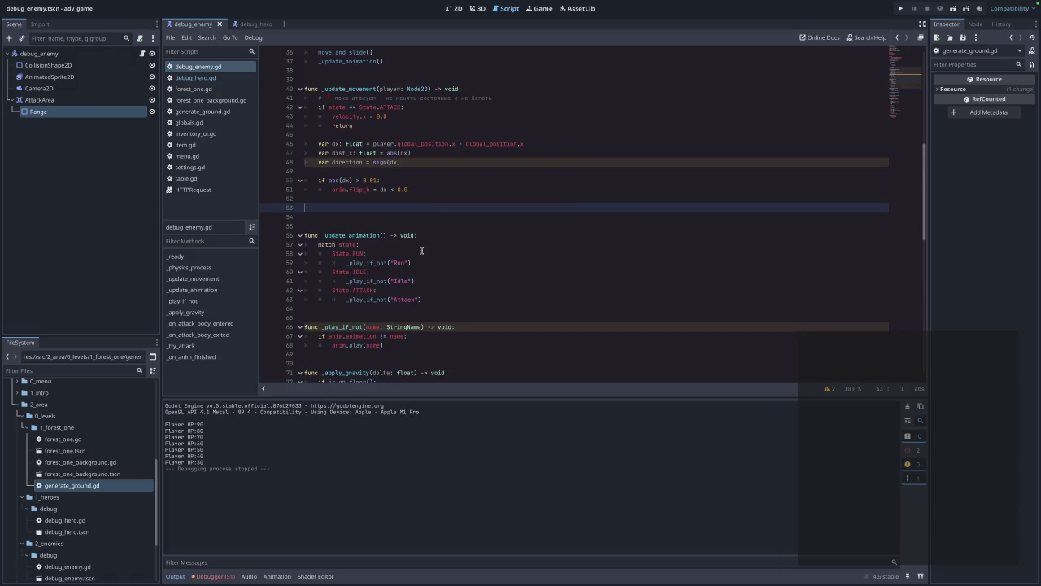
# - Delete the dist_x line and the leftover empty line 53
pyautogui.click(425, 153)
pyautogui.keyDown('shift'); pyautogui.click(299, 151); pyautogui.keyUp('shift')
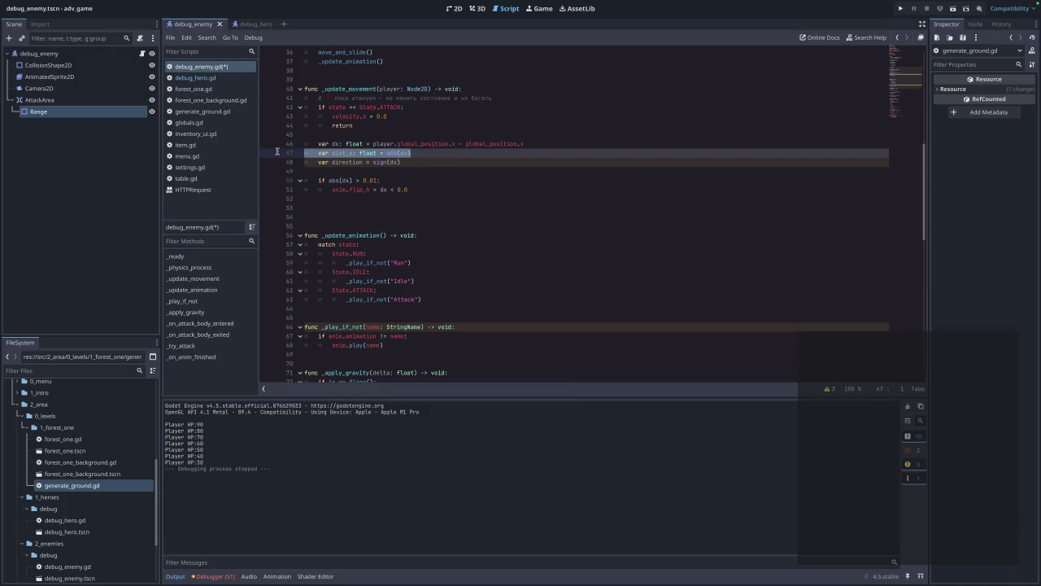
pyautogui.press('BackSpace')
pyautogui.press('BackSpace')
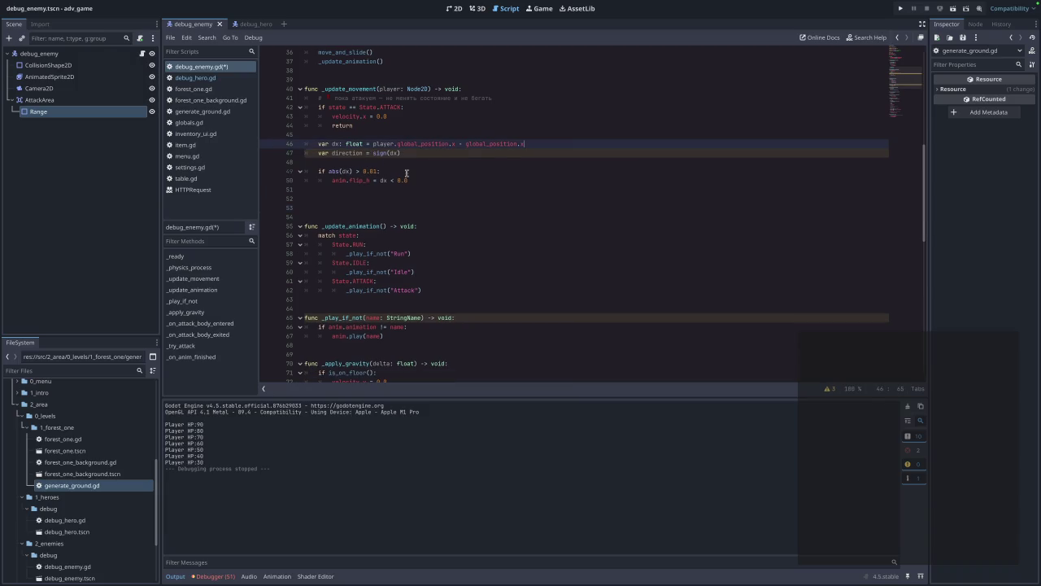
pyautogui.moveTo(381, 152)
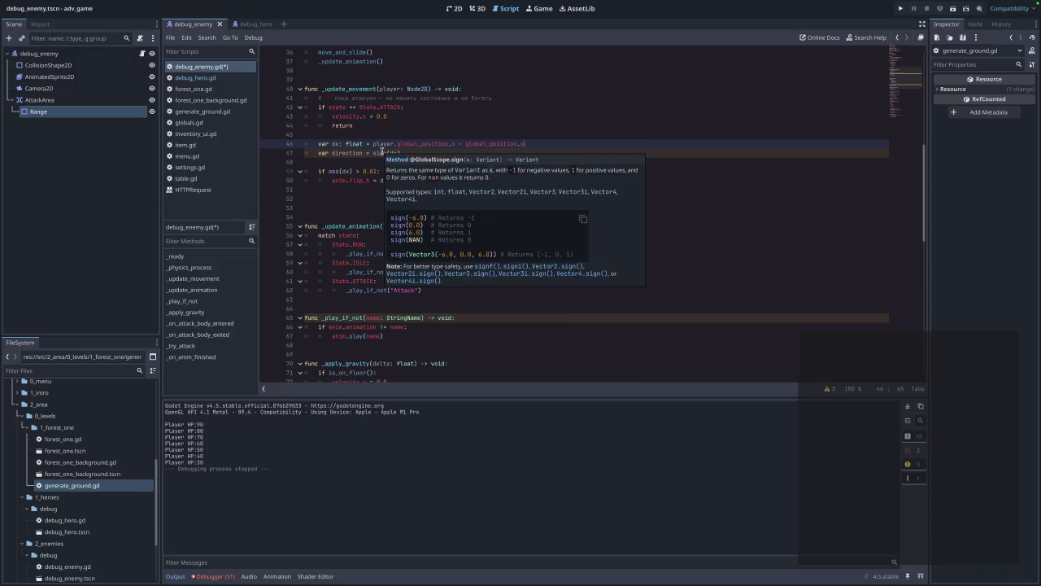
pyautogui.click(319, 206)
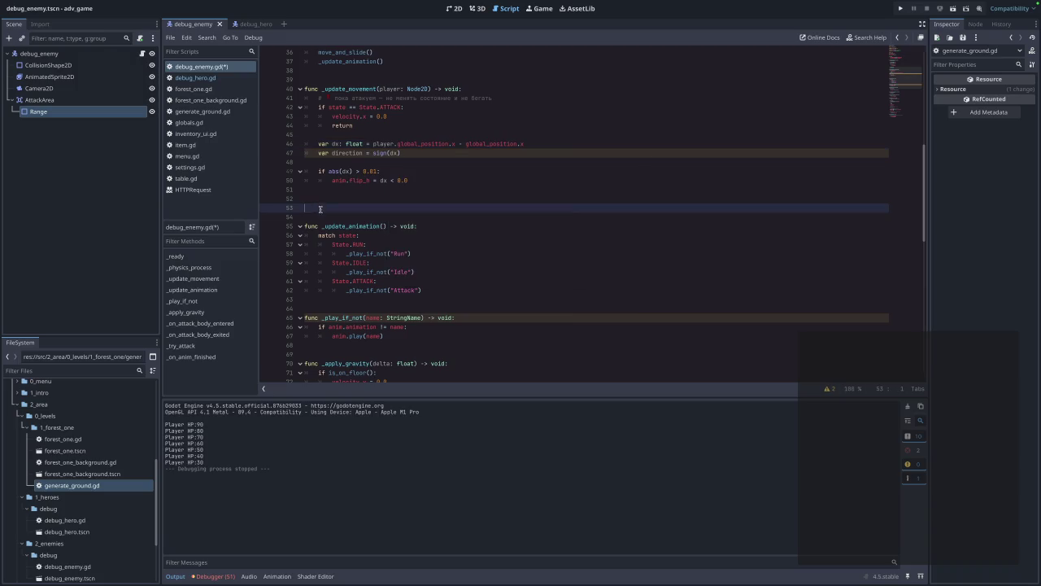
pyautogui.press('BackSpace')
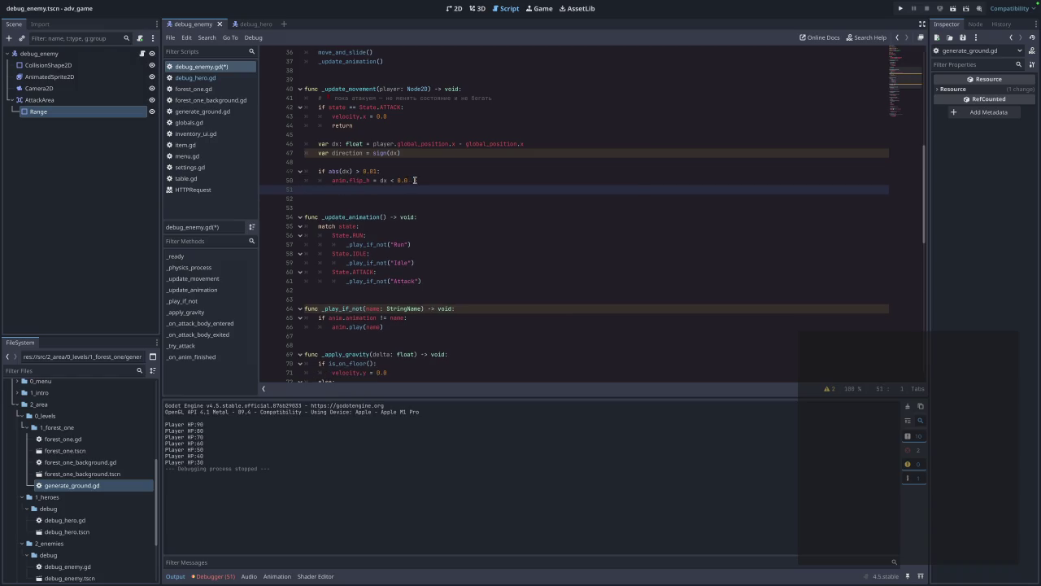
# - Rewrite the flip check on lines 49–50 to use direction, and save
pyautogui.moveTo(410, 179); pyautogui.dragTo(309, 174)
pyautogui.hotkey('ctrl', 'x')
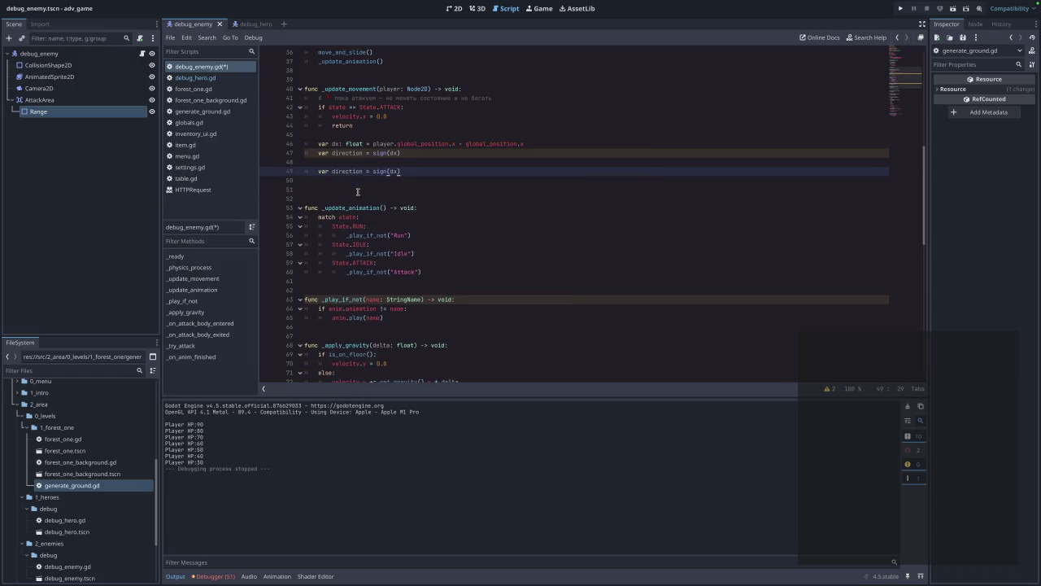
pyautogui.hotkey('ctrl', 'z')
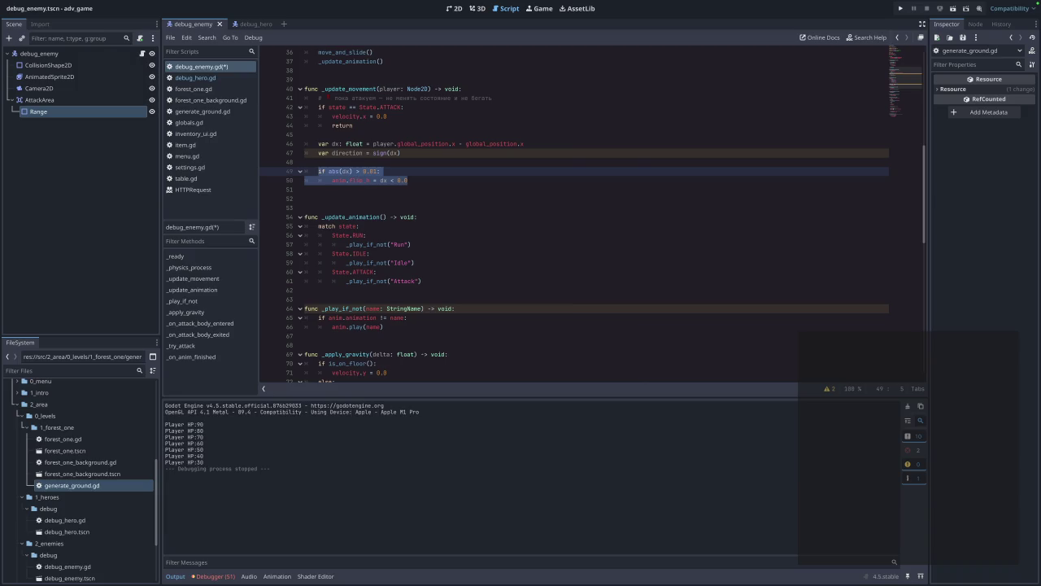
pyautogui.hotkey('ctrl', 's')
pyautogui.click(539, 180)
pyautogui.press('Return')
pyautogui.hotkey('ctrl', 'End')
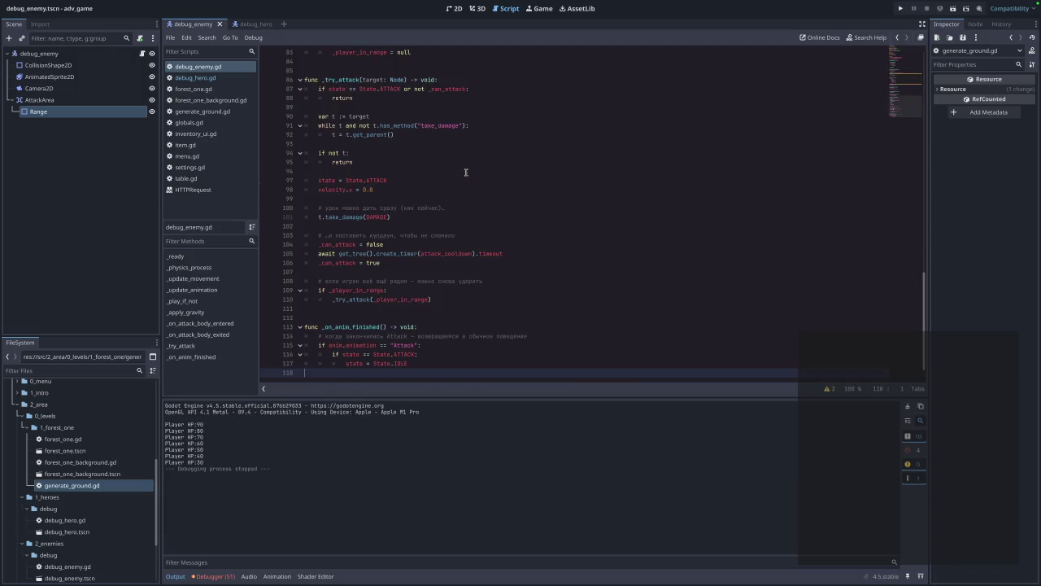
pyautogui.hotkey('ctrl', 'z')
pyautogui.hotkey('ctrl', 'z')
pyautogui.hotkey('ctrl', 'z')
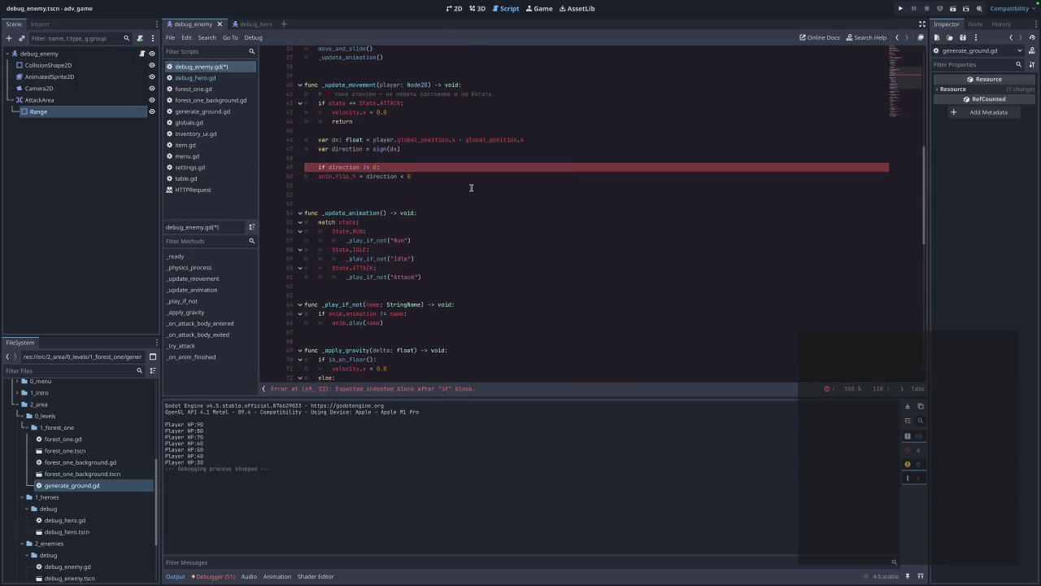
# - Indent the flip_h line under the if, remove the extra blank line, save, and run
pyautogui.click(318, 176)
pyautogui.press('Tab')
pyautogui.press('Down')
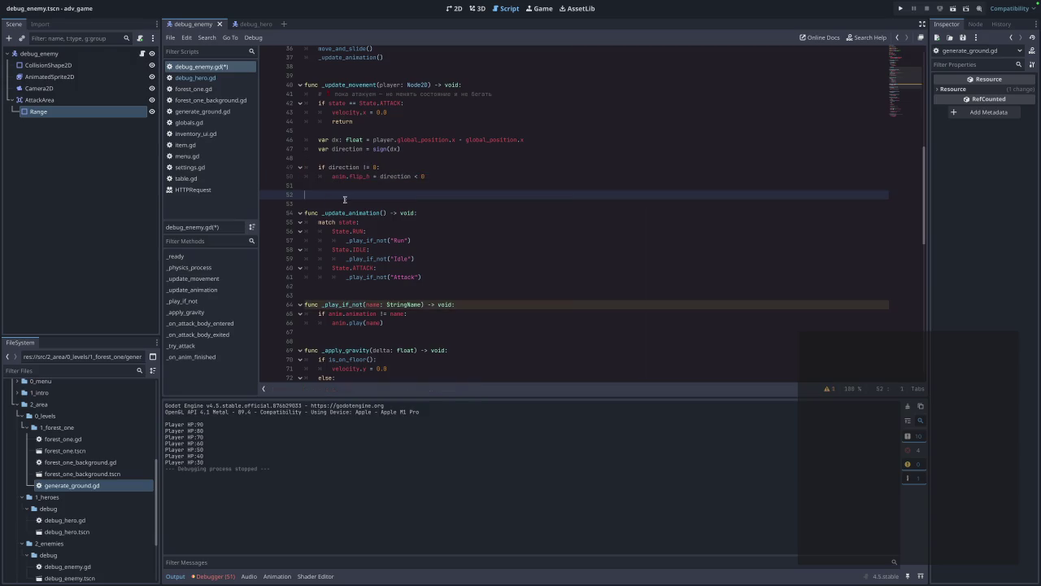
pyautogui.press('Delete')
pyautogui.hotkey('ctrl', 's')
pyautogui.press('super+b')
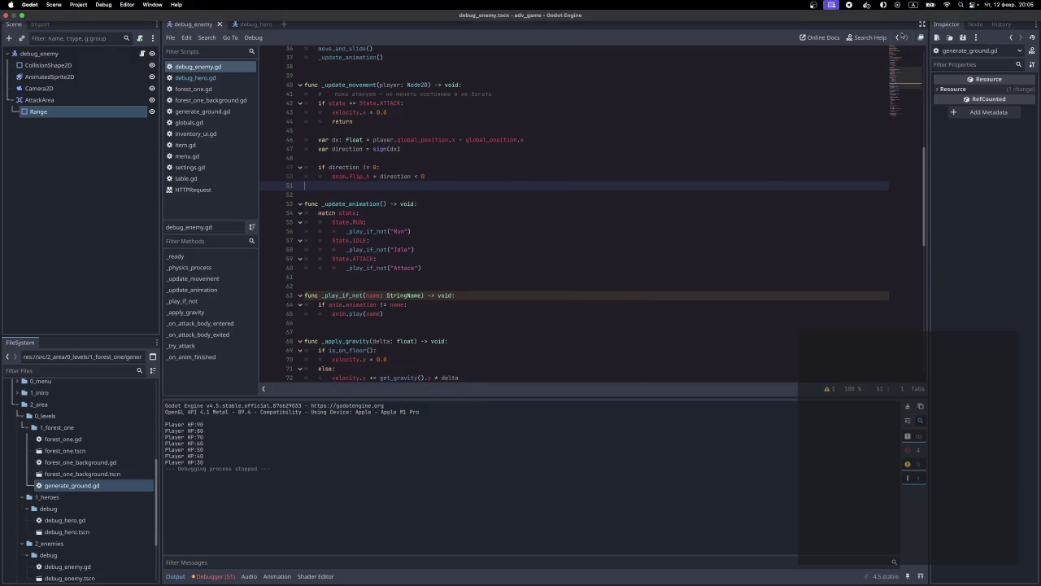
# - Play the forest level, walking the hero right then left so the enemy follows, then close the game and return to the script top
pyautogui.click(539, 254)
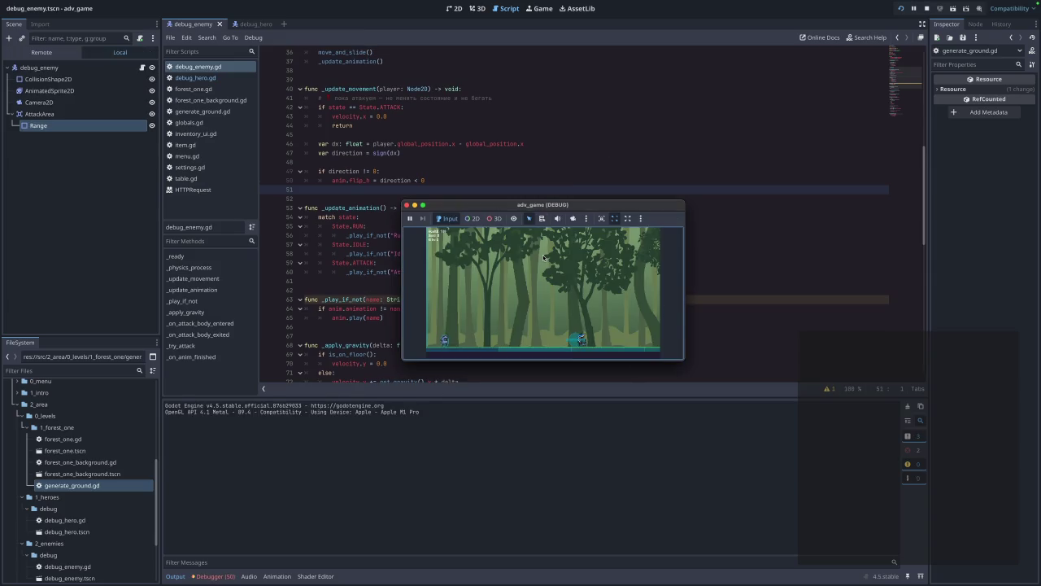
pyautogui.press('Right')
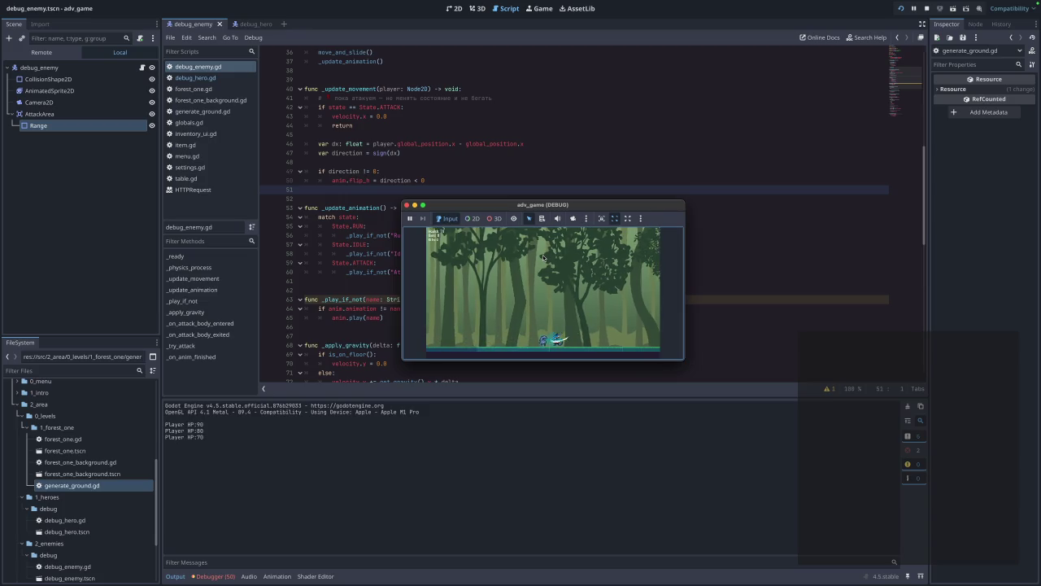
pyautogui.press('Left')
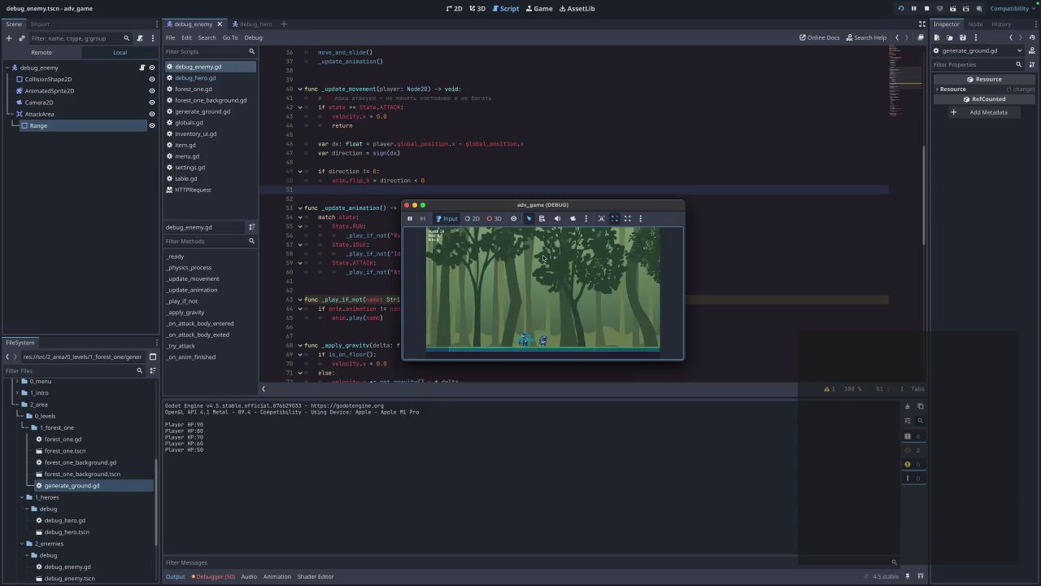
pyautogui.click(406, 204)
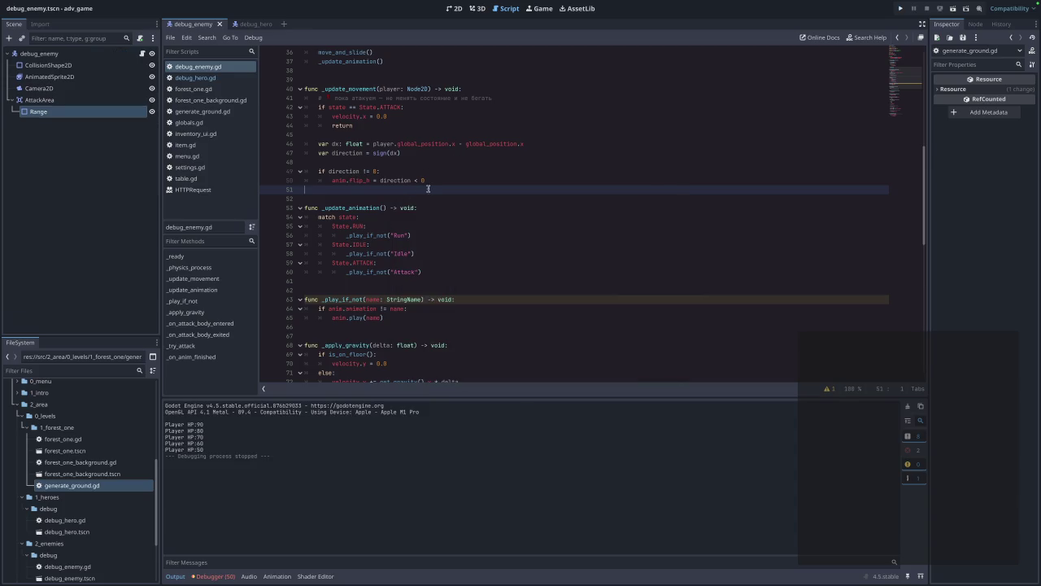
pyautogui.hotkey('ctrl', 'Home')
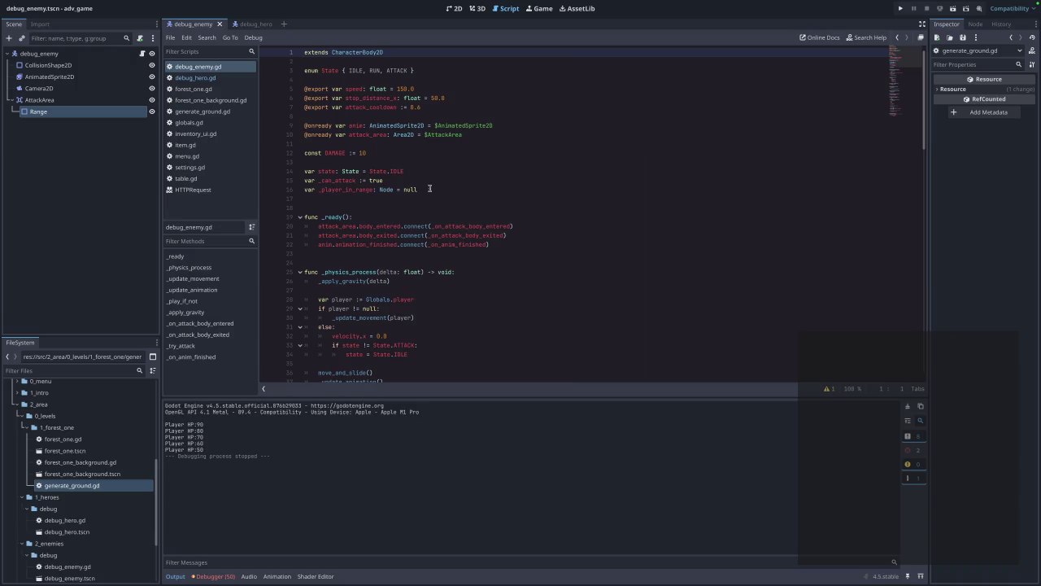
# - Undo back to the dist_x/stop_distance_x movement code without 'var direction', then run the project
pyautogui.scroll(-10, 429, 188)
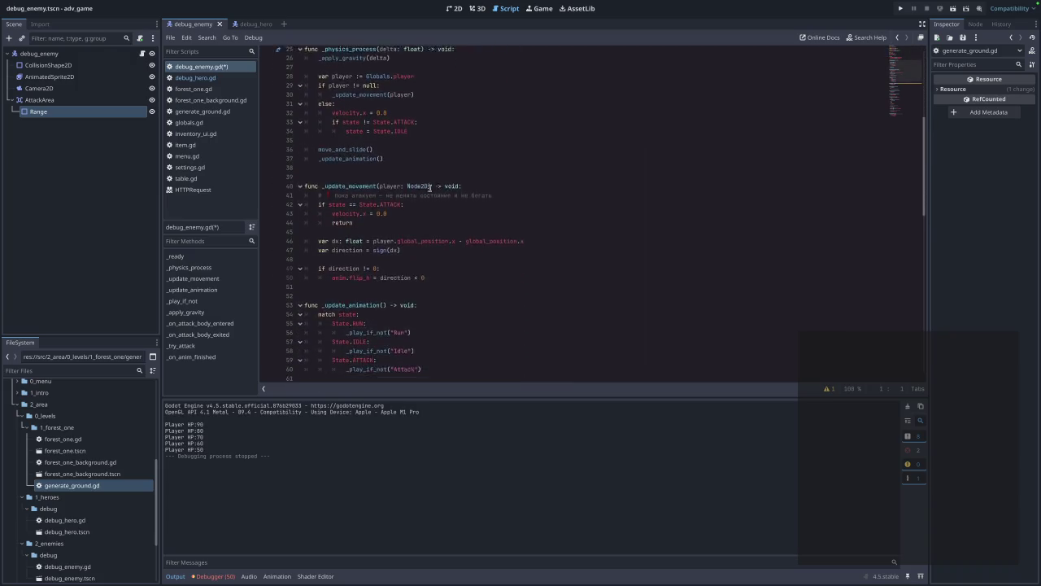
pyautogui.scroll(-5, 429, 188)
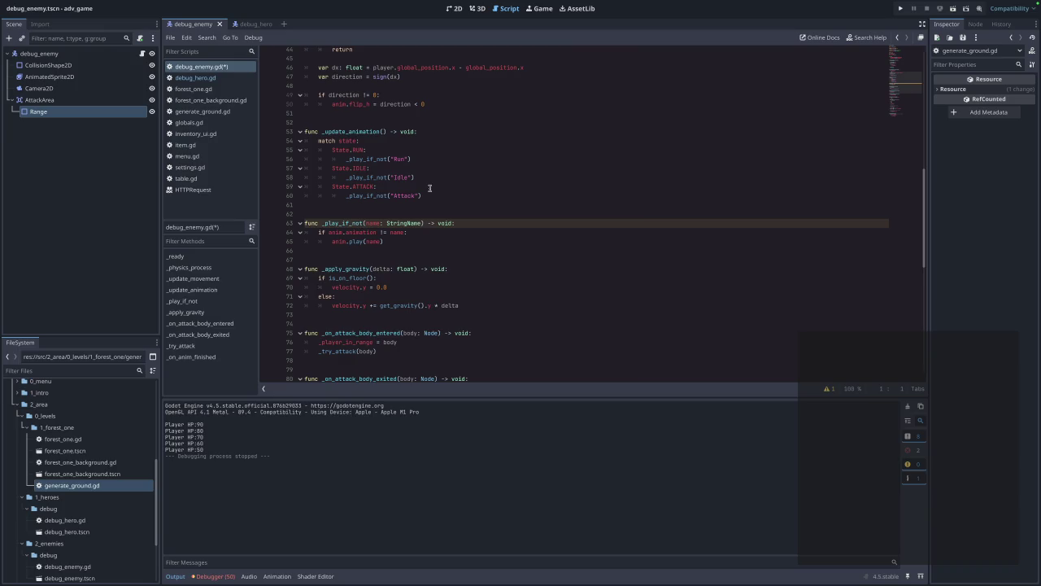
pyautogui.click(469, 287)
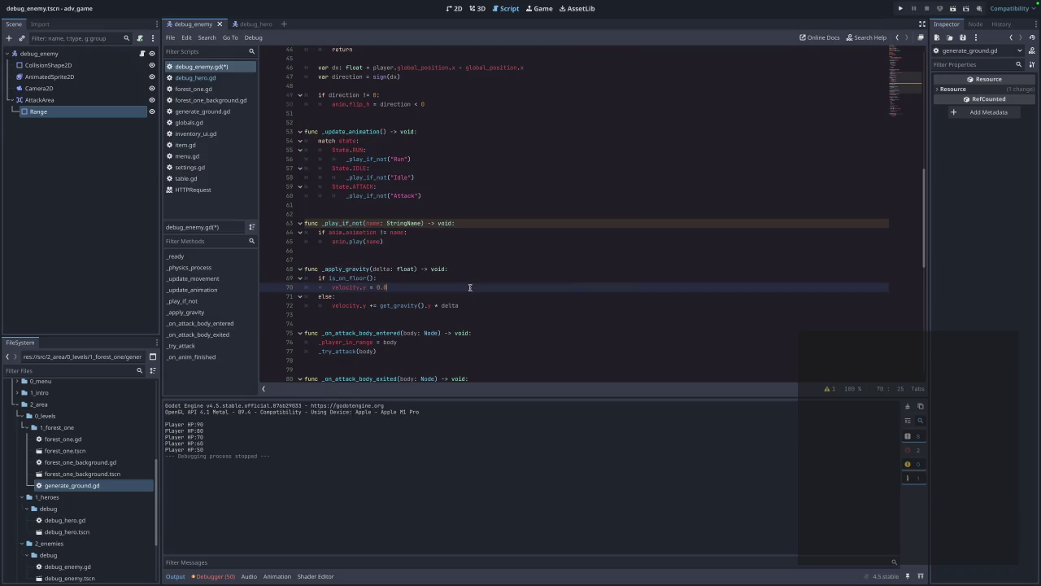
pyautogui.hotkey('ctrl', 'z')
pyautogui.hotkey('ctrl', 'z')
pyautogui.hotkey('ctrl', 'z')
pyautogui.hotkey('ctrl', 'z')
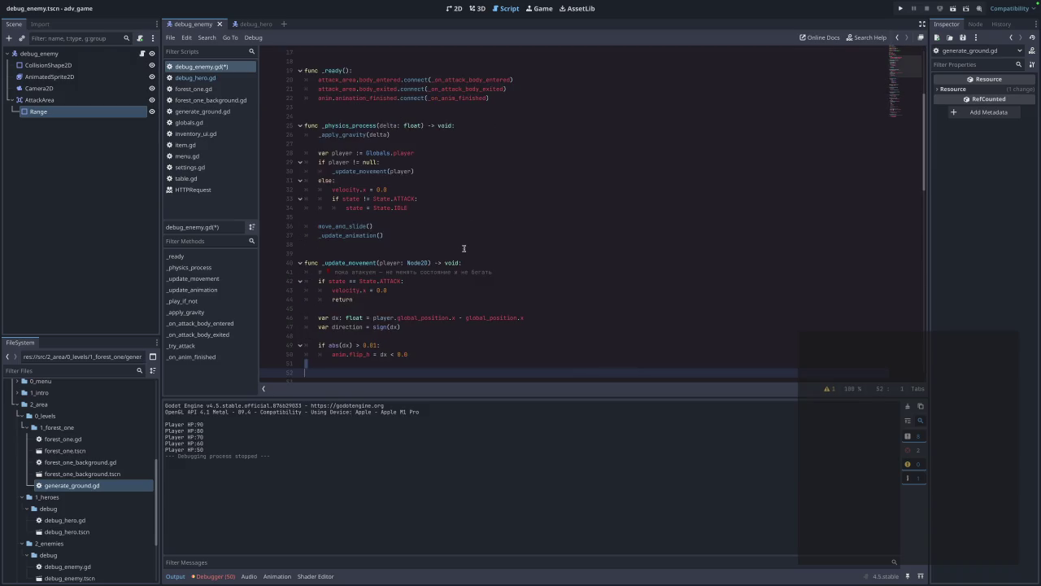
pyautogui.hotkey('ctrl', 'z')
pyautogui.hotkey('ctrl', 'z')
pyautogui.hotkey('ctrl', 'z')
pyautogui.hotkey('ctrl', 'shift', 'z')
pyautogui.hotkey('ctrl', 'shift', 'z')
pyautogui.hotkey('ctrl', 'shift', 'z')
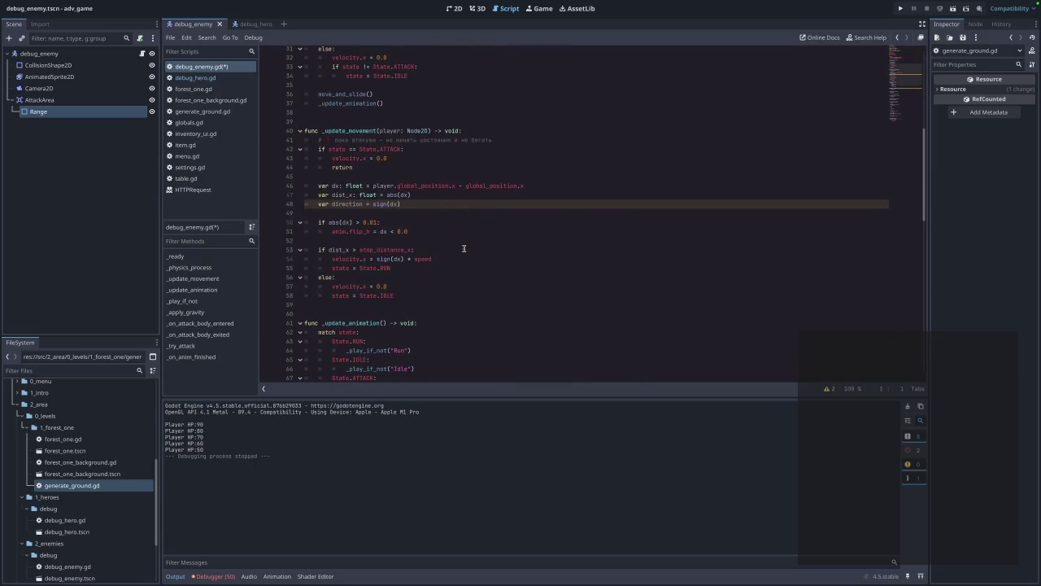
pyautogui.hotkey('ctrl', 'z')
pyautogui.hotkey('ctrl', 'z')
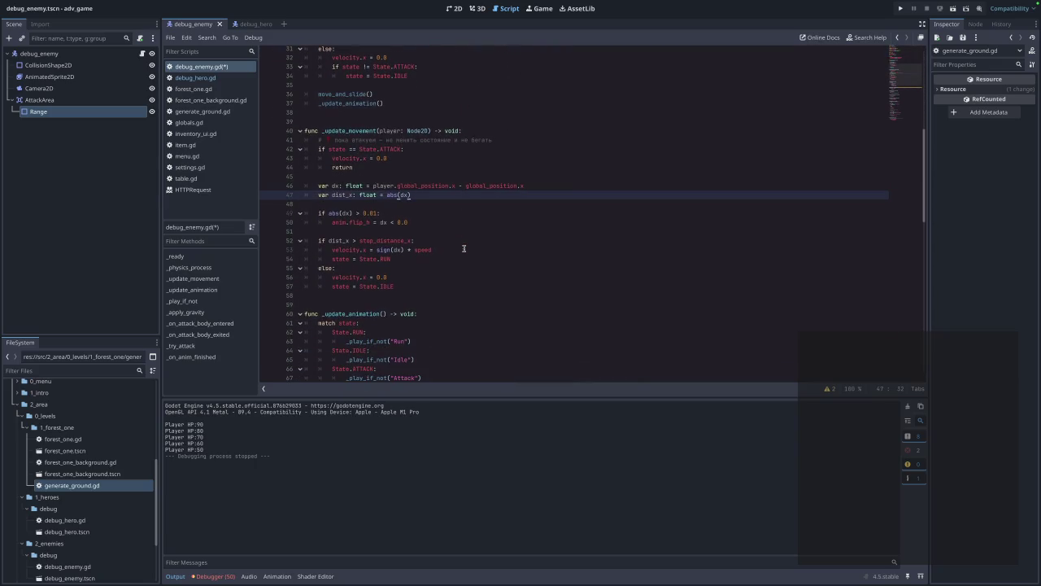
pyautogui.click(900, 9)
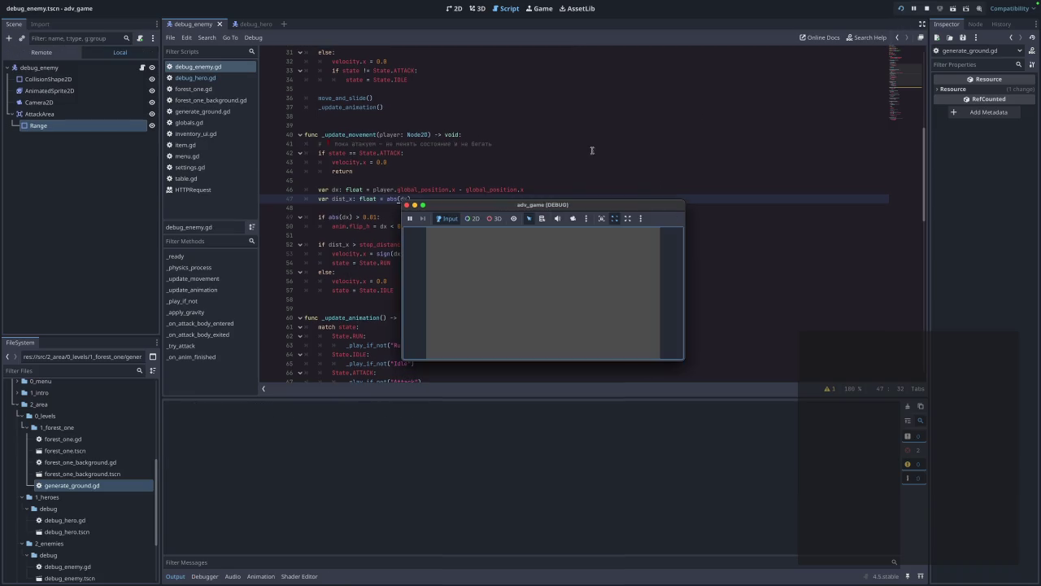
# - Play the forest level, walking right and jumping toward the enemy, then close the game
pyautogui.click(534, 250)
pyautogui.press('Right')
pyautogui.press('space')
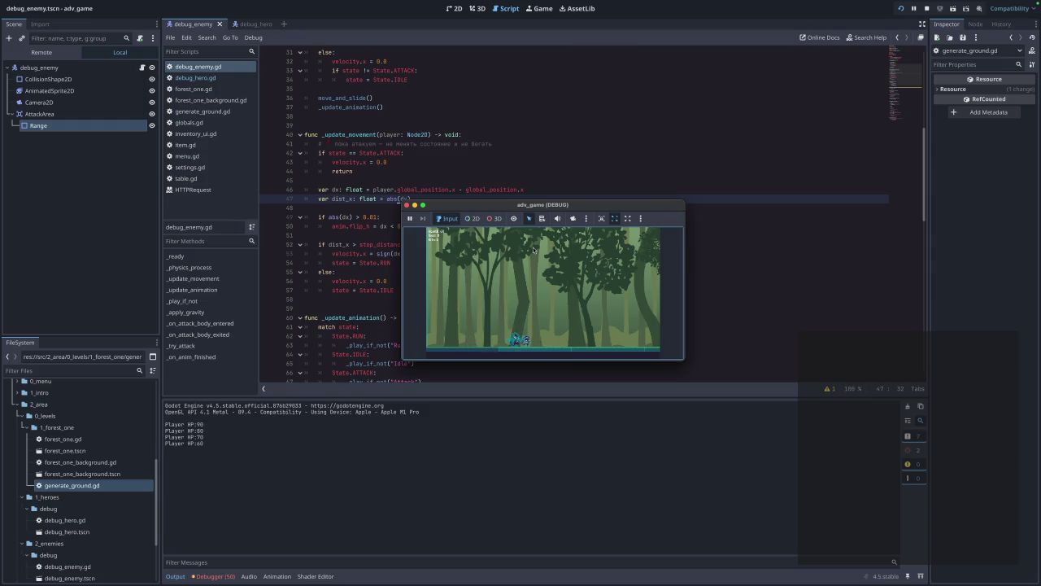
pyautogui.click(406, 205)
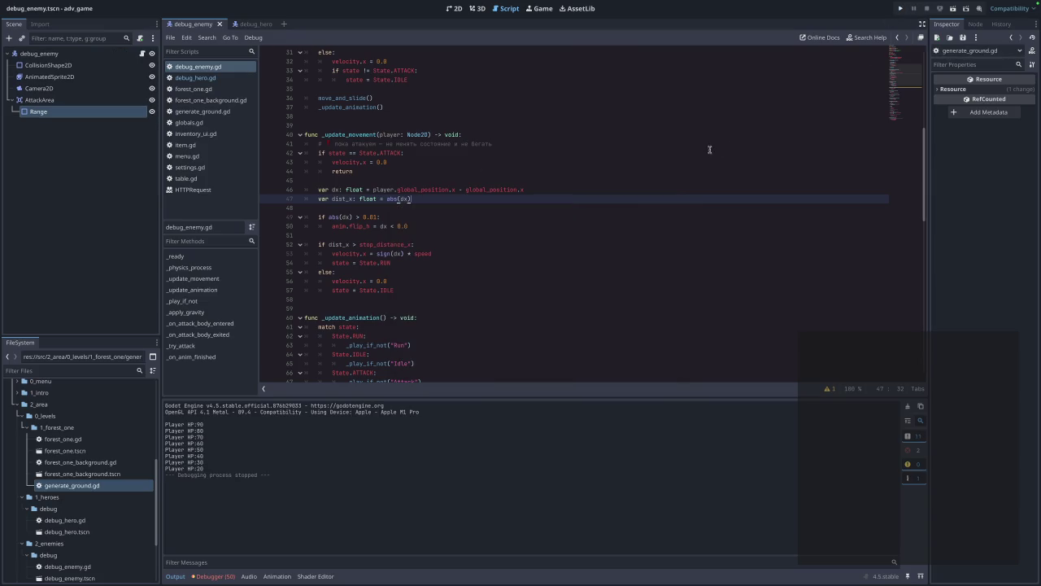
# - Run the project again, start the forest level, and close the game window
pyautogui.click(901, 8)
pyautogui.click(543, 251)
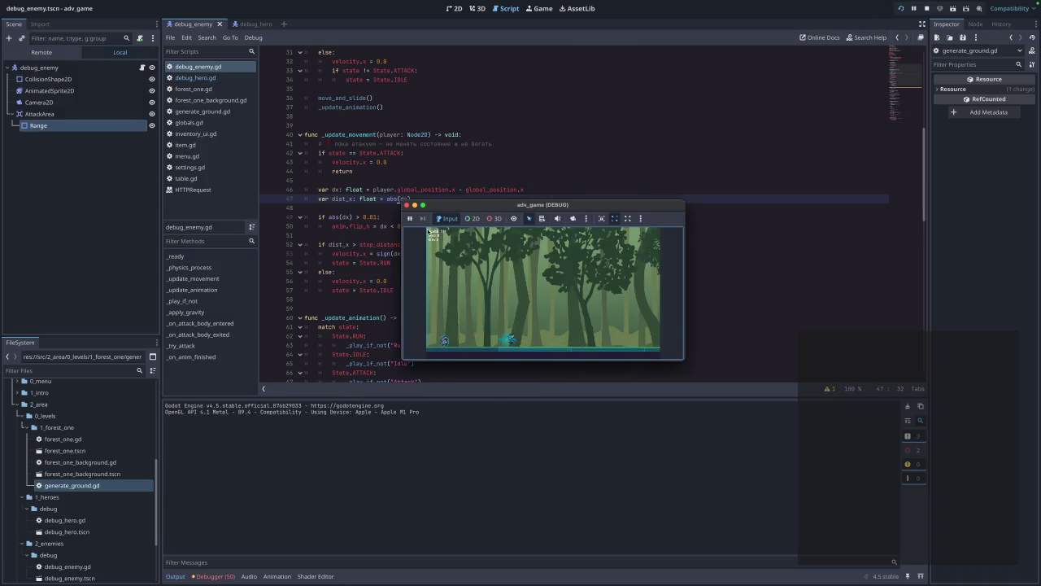
pyautogui.click(407, 204)
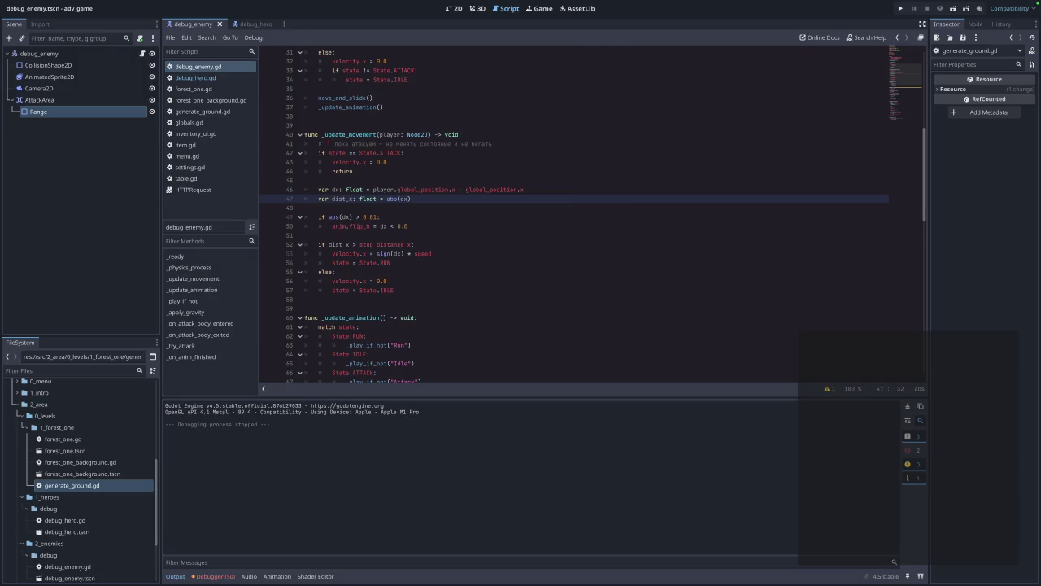
# - Select lines 40–57 of _update_movement in debug_enemy.gd for copying
pyautogui.scroll(-20, 560, 246)
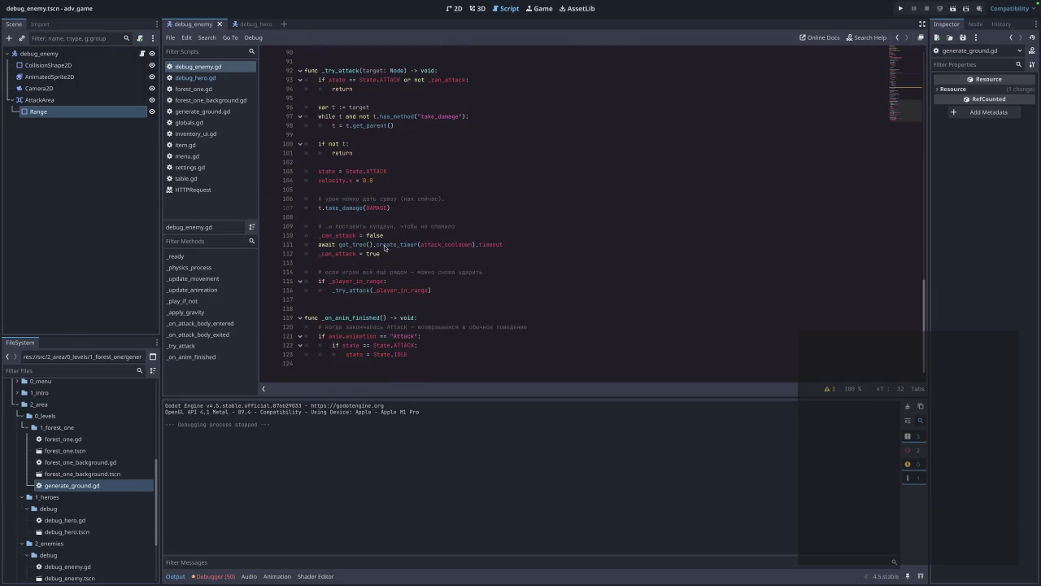
pyautogui.scroll(20, 380, 253)
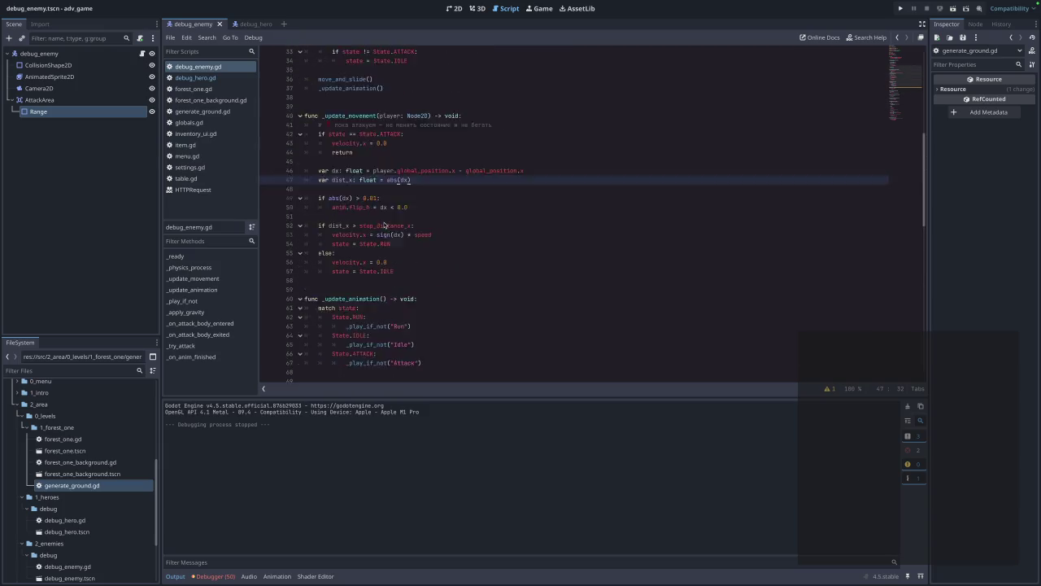
pyautogui.moveTo(397, 339)
pyautogui.mouseDown()
pyautogui.moveTo(407, 341)
pyautogui.moveTo(309, 244)
pyautogui.moveTo(289, 189)
pyautogui.mouseUp()
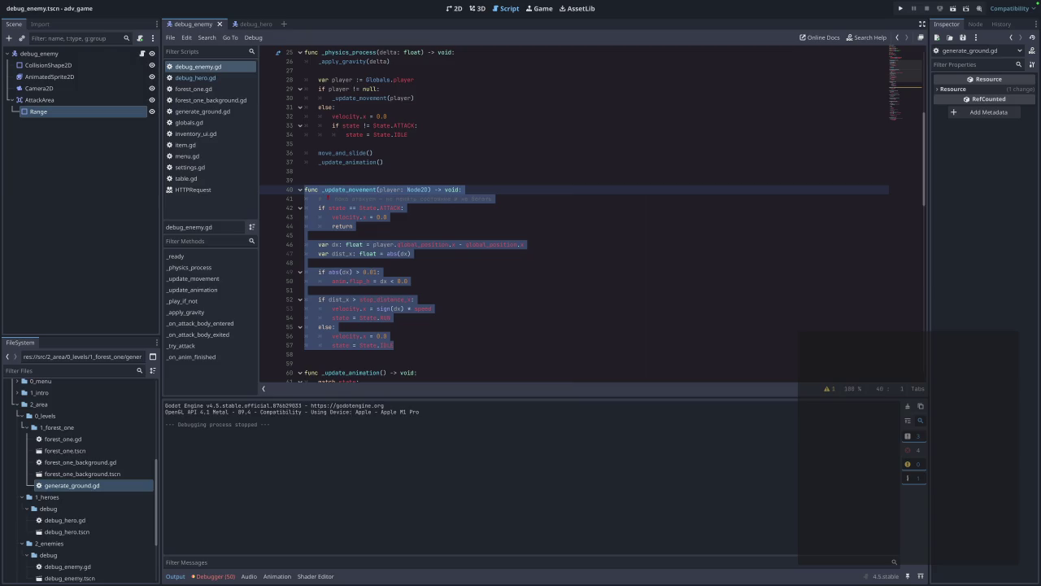
pyautogui.click(471, 305)
# - Replace the two flip_h lines with the pasted scale.x = -1 if dx < 0 else 1 line
pyautogui.moveTo(418, 282); pyautogui.dragTo(306, 272)
pyautogui.hotkey('ctrl', 'v')
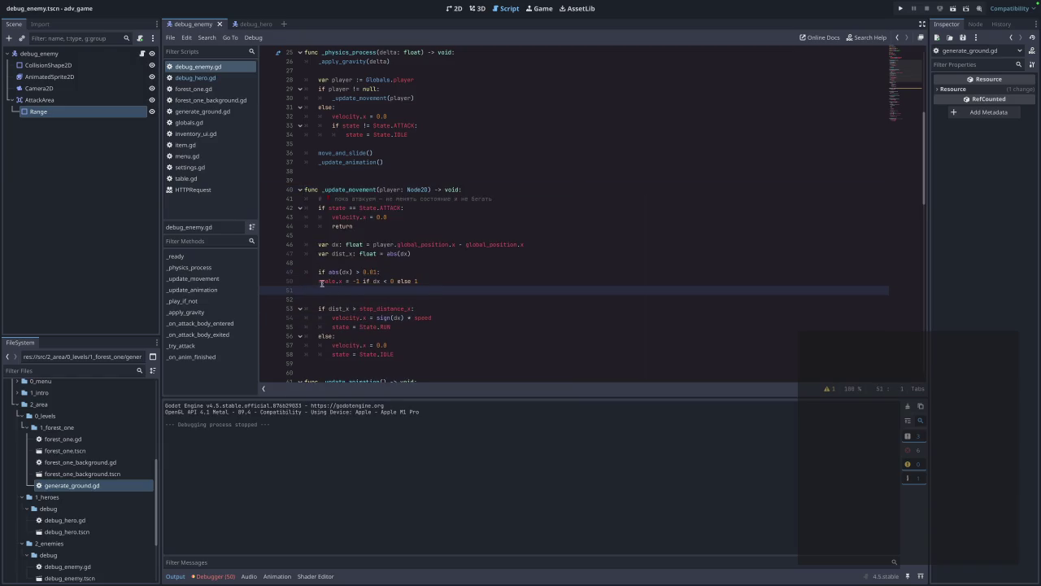
pyautogui.click(356, 291)
pyautogui.press('BackSpace')
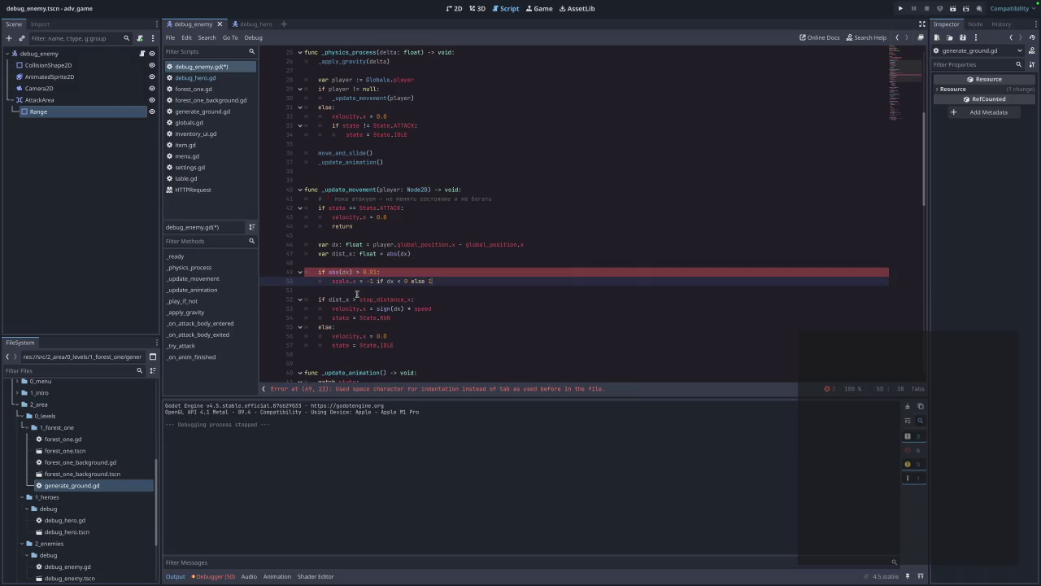
pyautogui.click(446, 301)
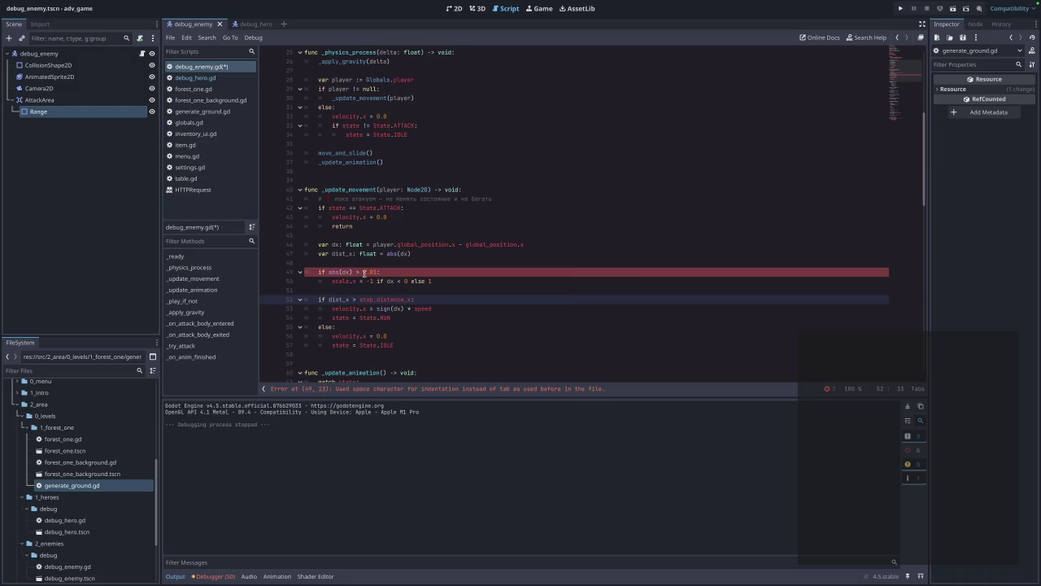
# - Fix line 50's mixed indentation with a tab, save, and select debug_enemy in the Scene dock
pyautogui.click(371, 272)
pyautogui.scroll(1, 371, 278)
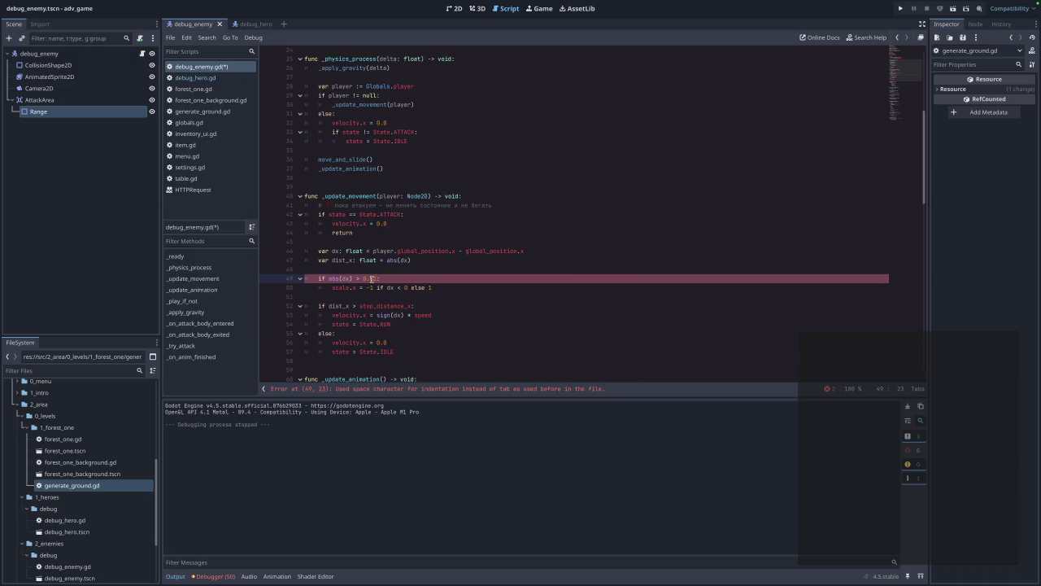
pyautogui.hotkey('ctrl', 'End')
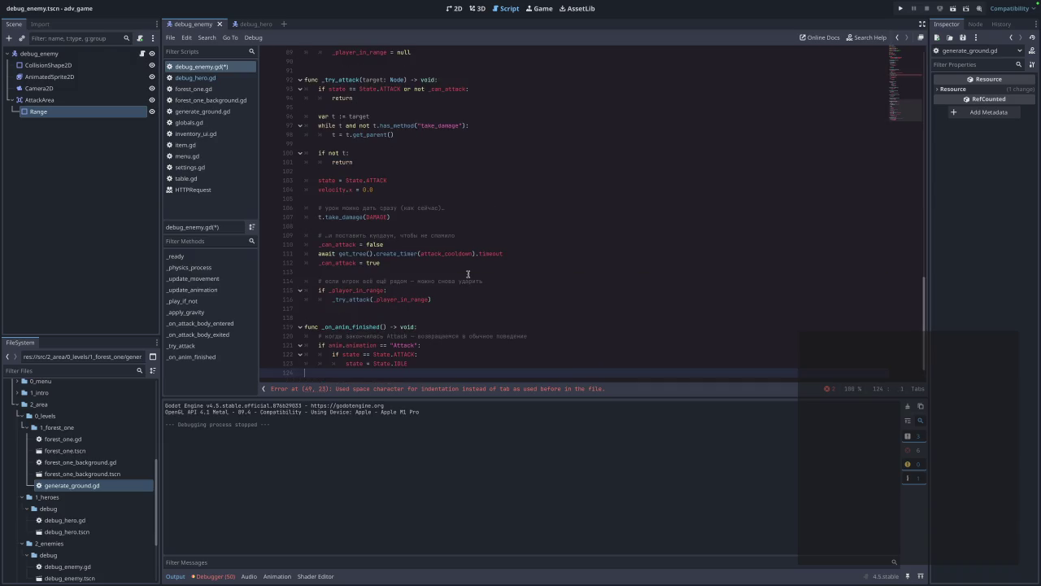
pyautogui.scroll(20, 467, 274)
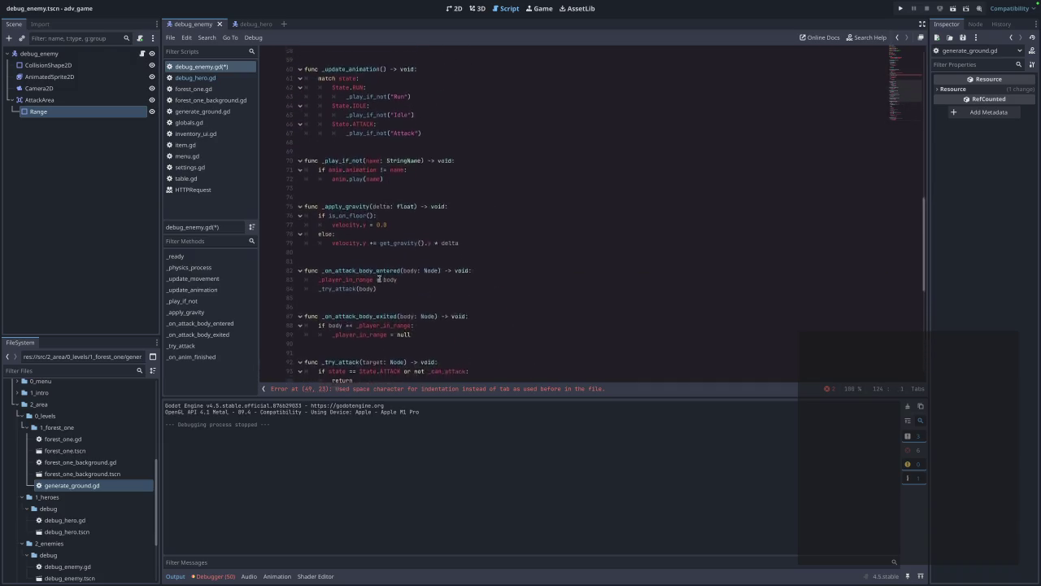
pyautogui.click(322, 247)
pyautogui.press('BackSpace')
pyautogui.press('BackSpace')
pyautogui.press('BackSpace')
pyautogui.press('BackSpace')
pyautogui.press('BackSpace')
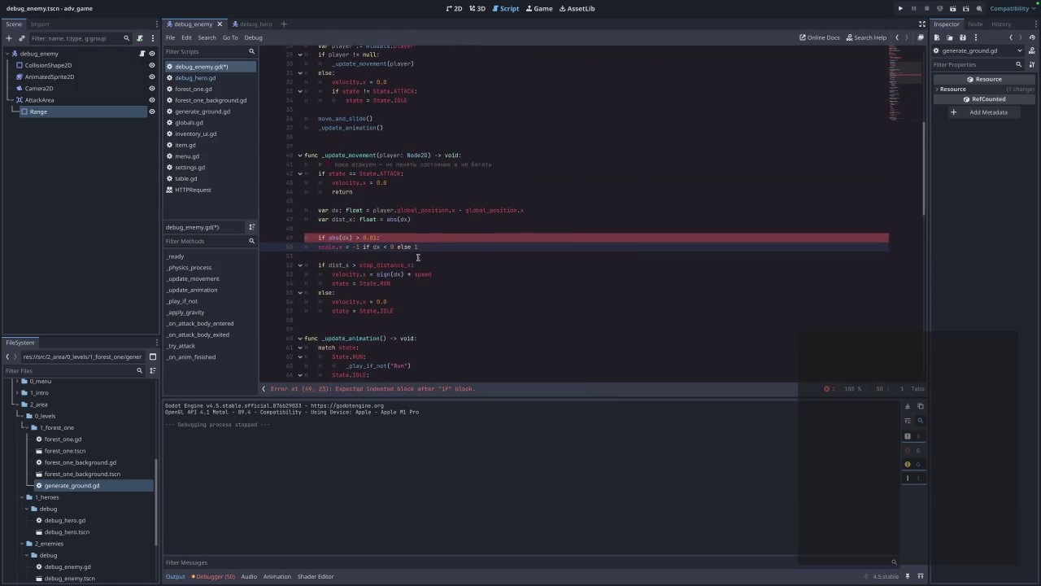
pyautogui.press('Tab')
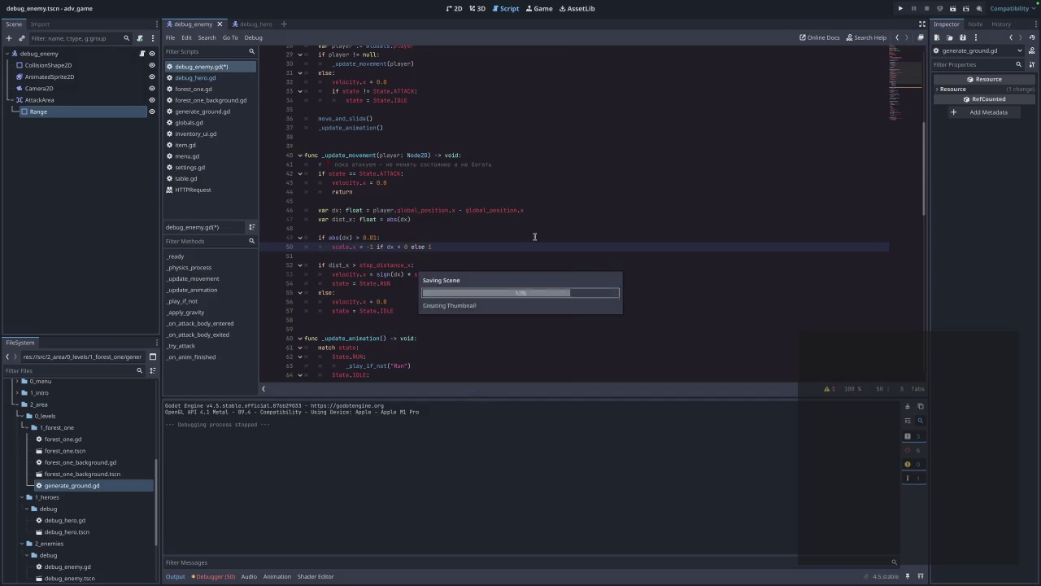
pyautogui.click(946, 23)
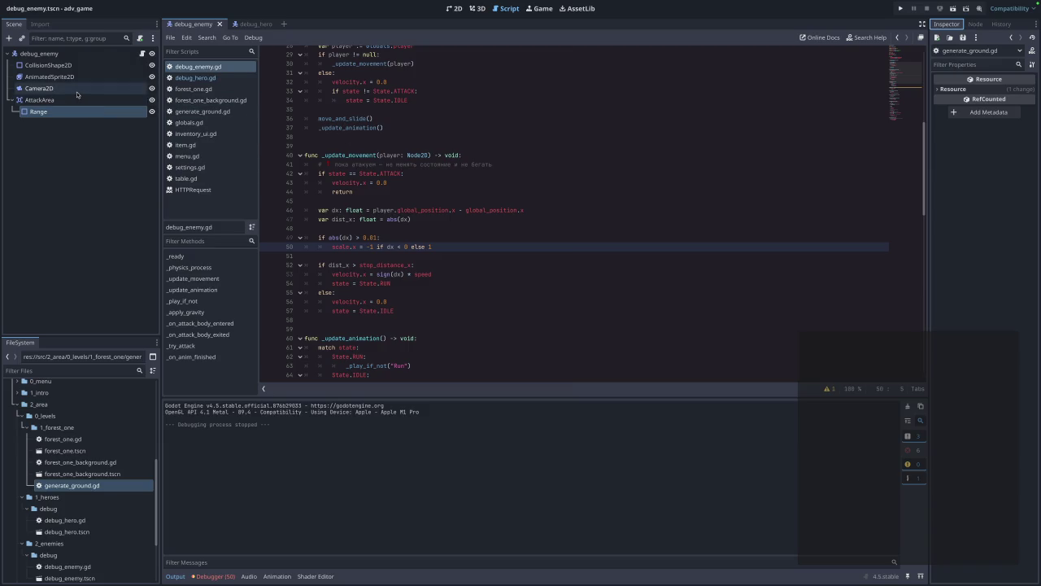
pyautogui.click(40, 53)
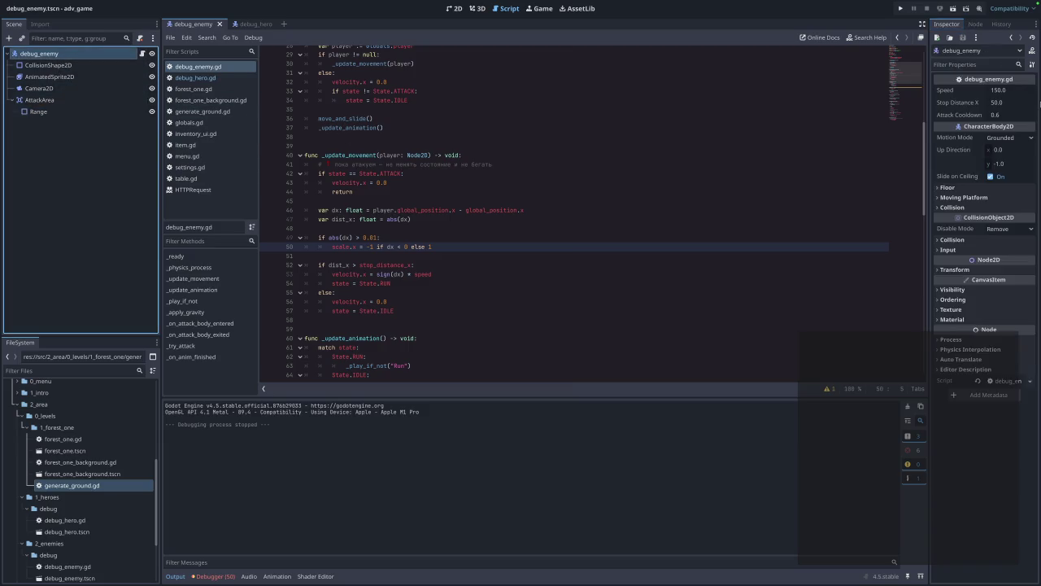
# - Expand the enemy root's Collision, Floor, Moving Platform, Visibility and Ordering groups
pyautogui.click(943, 240)
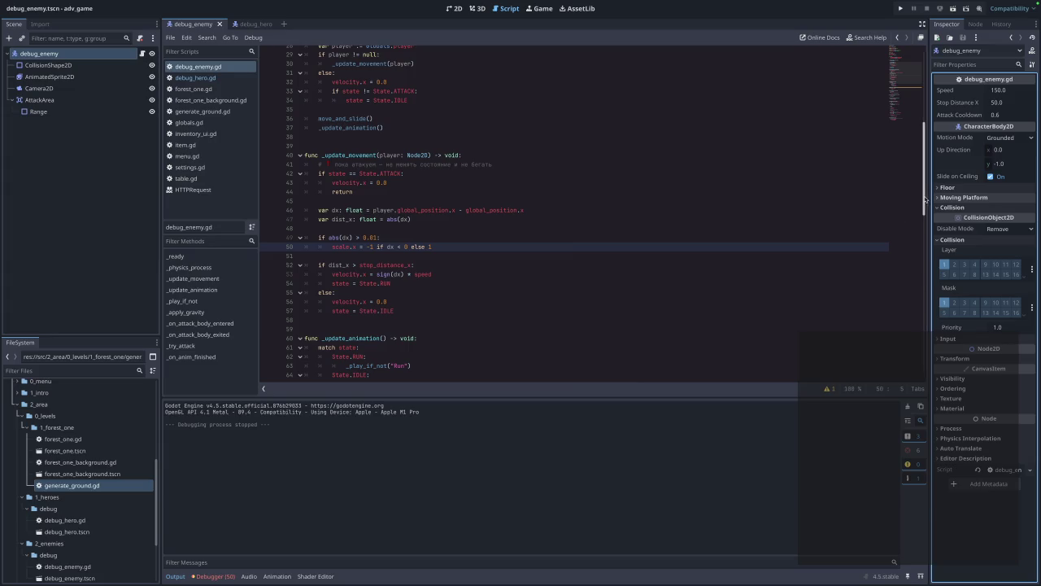
pyautogui.click(937, 188)
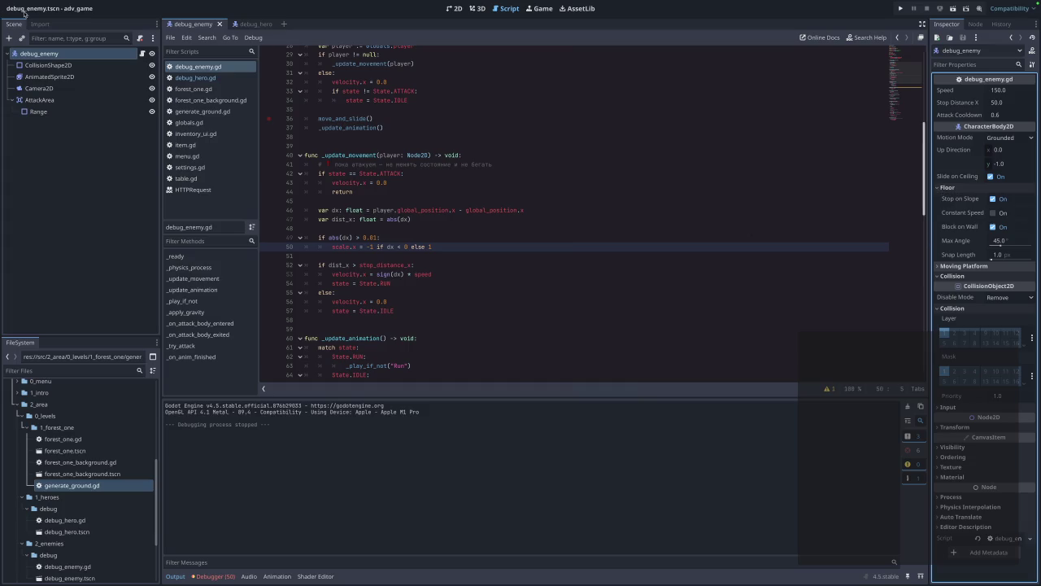
pyautogui.click(948, 267)
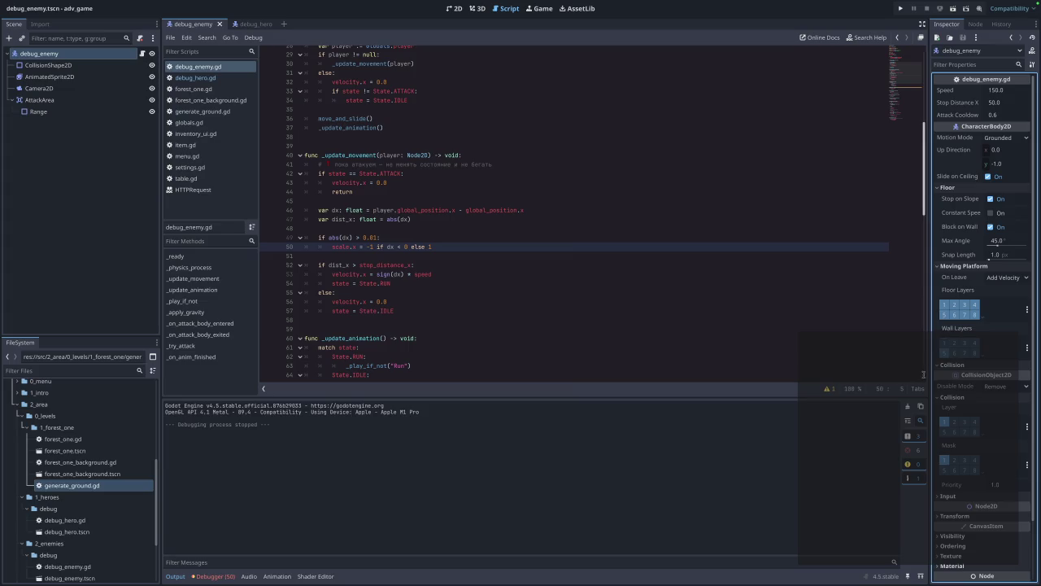
pyautogui.click(948, 535)
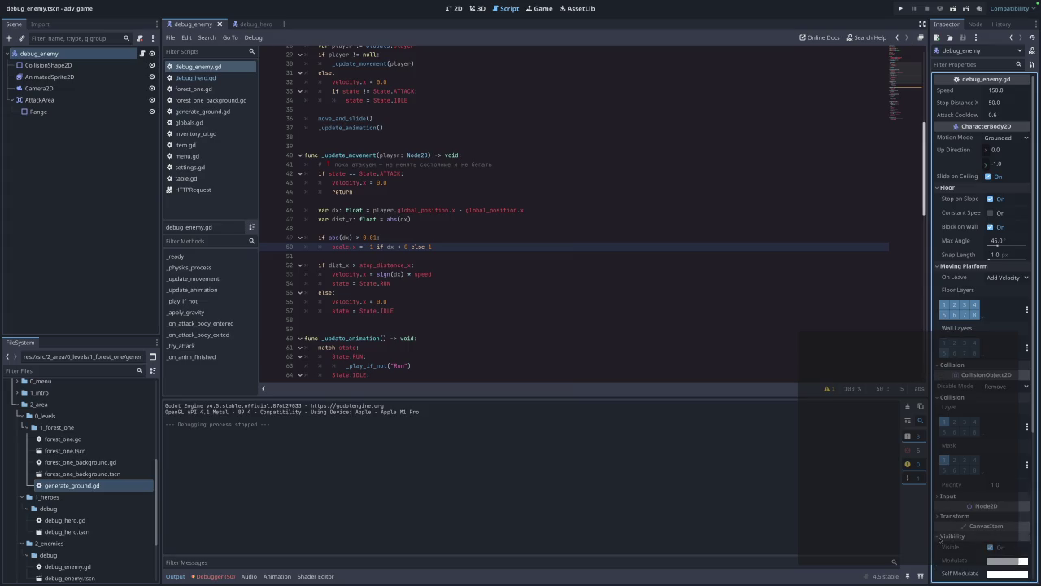
pyautogui.scroll(-5, 944, 537)
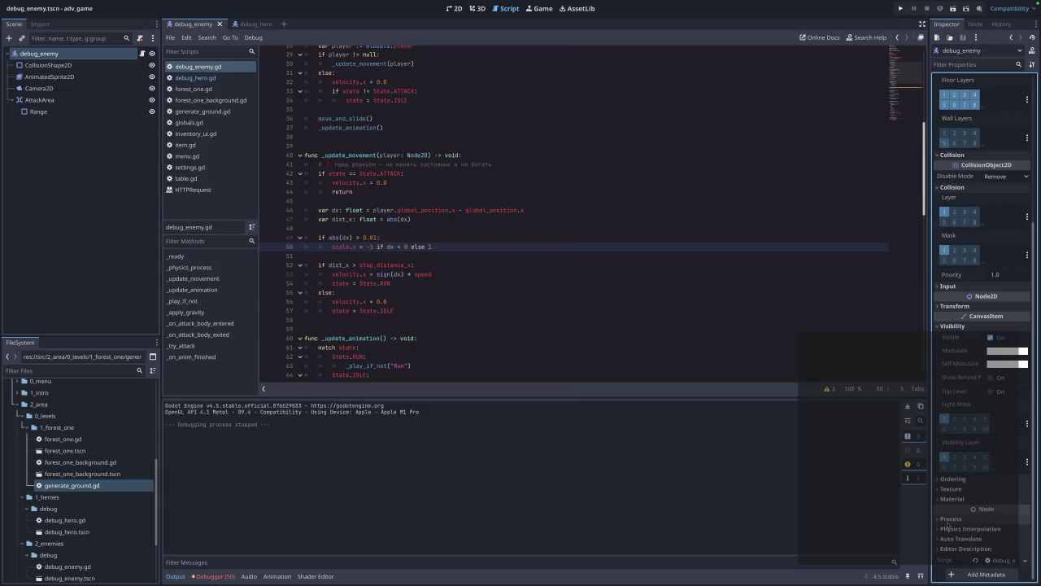
pyautogui.click(953, 479)
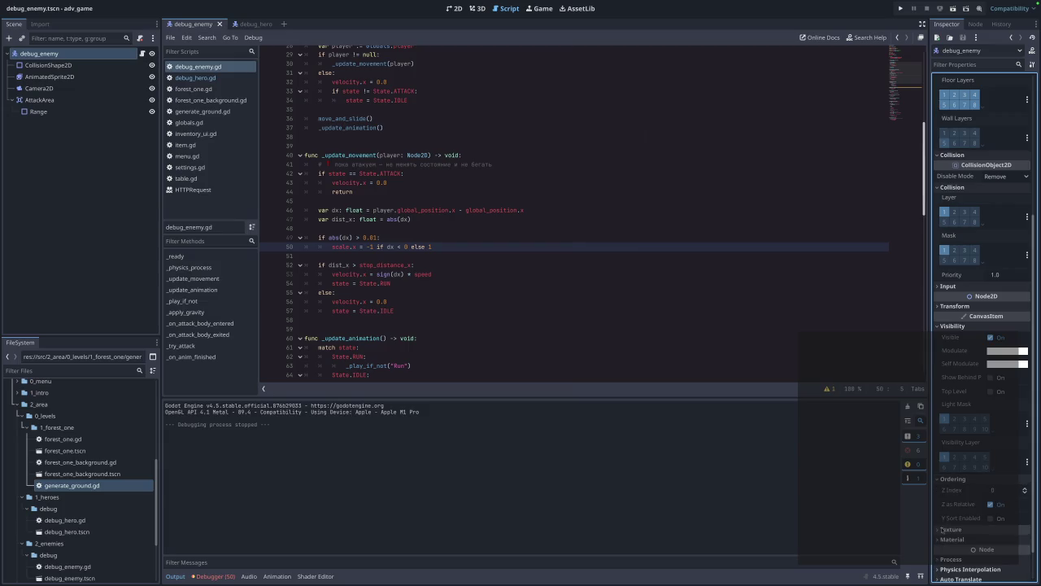
# - Expand Texture, Material, Process, Physics Interpolation and Auto Translate, then select CollisionShape2D
pyautogui.click(948, 528)
pyautogui.scroll(-2, 946, 493)
pyautogui.click(948, 498)
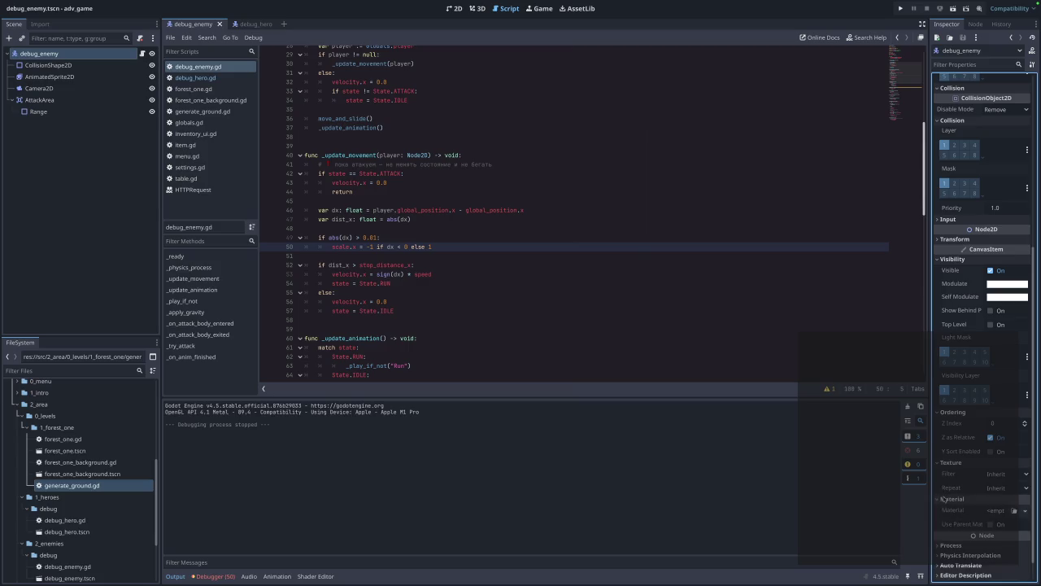
pyautogui.click(949, 546)
pyautogui.scroll(-2, 950, 544)
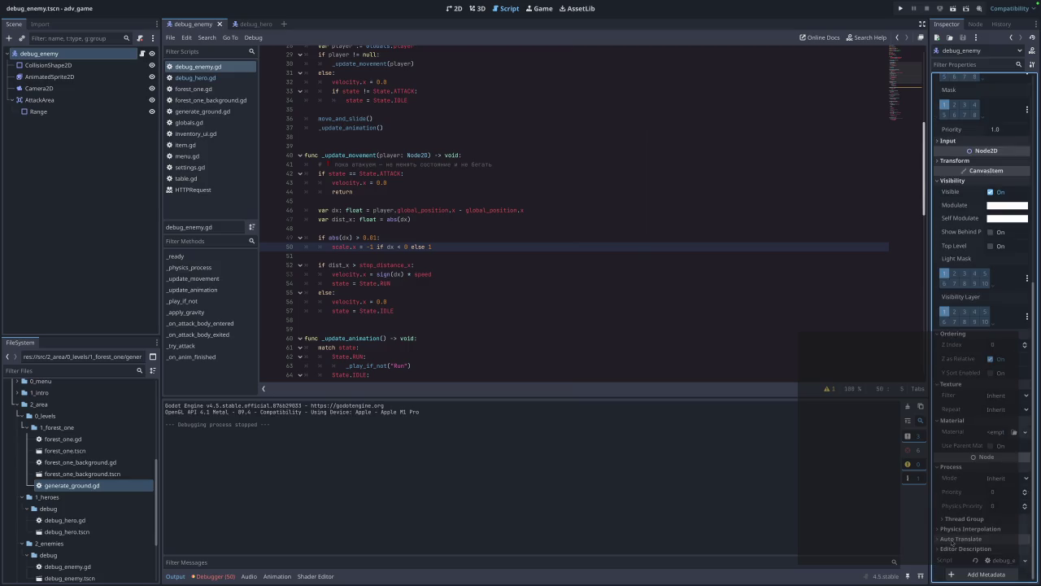
pyautogui.click(961, 529)
pyautogui.scroll(-1, 960, 533)
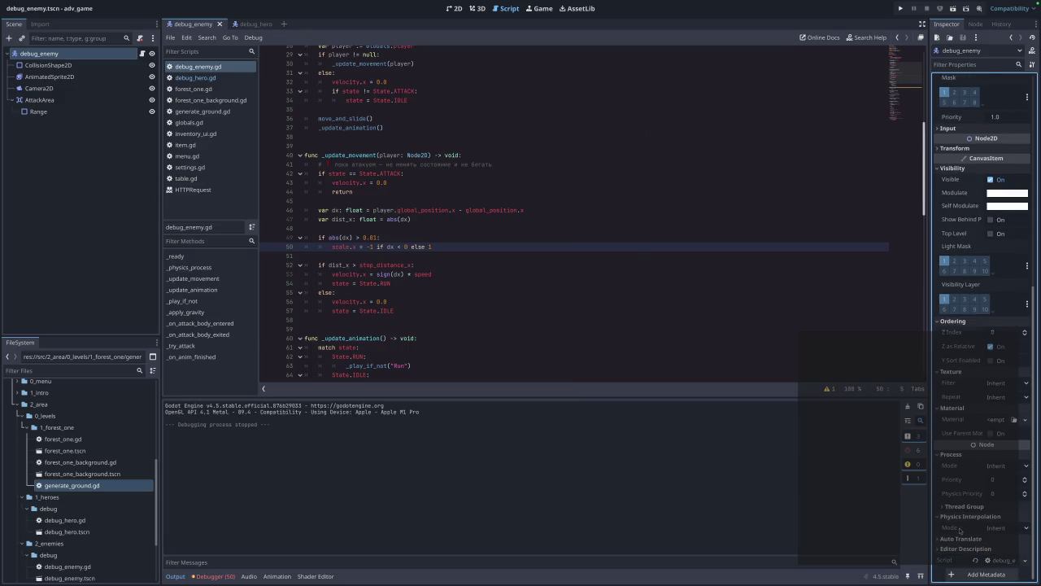
pyautogui.click(958, 540)
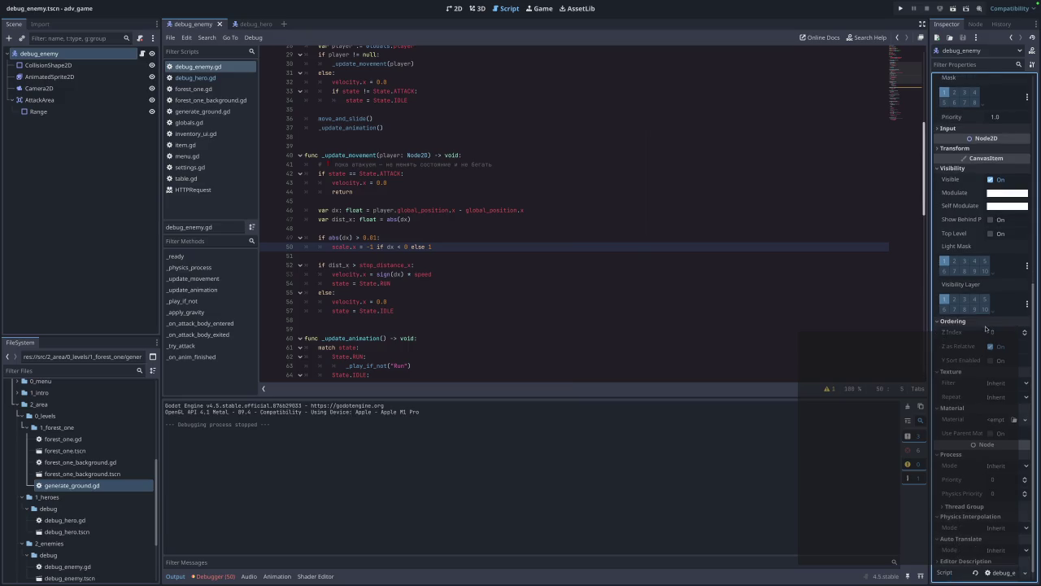
pyautogui.scroll(10, 986, 329)
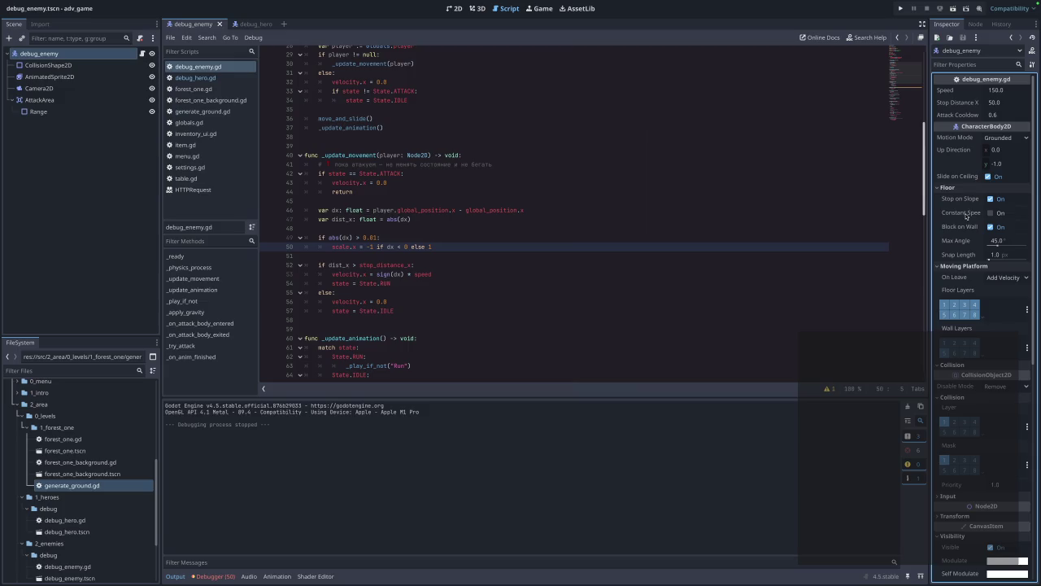
pyautogui.click(49, 65)
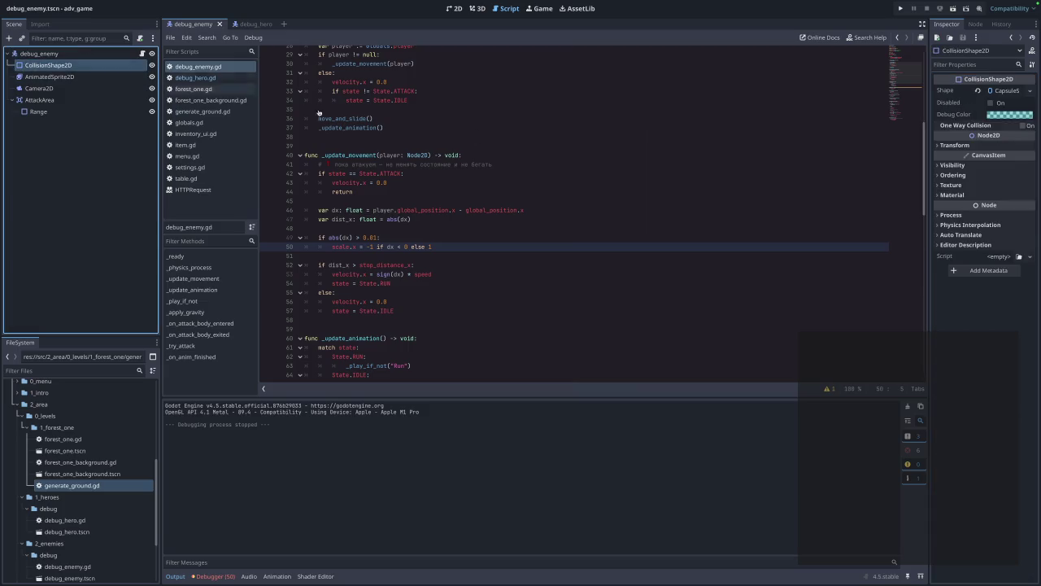
# - Expand CollisionShape2D's Visibility and Transform to check its 1.0 × 1.0 scale, then run the project
pyautogui.click(958, 165)
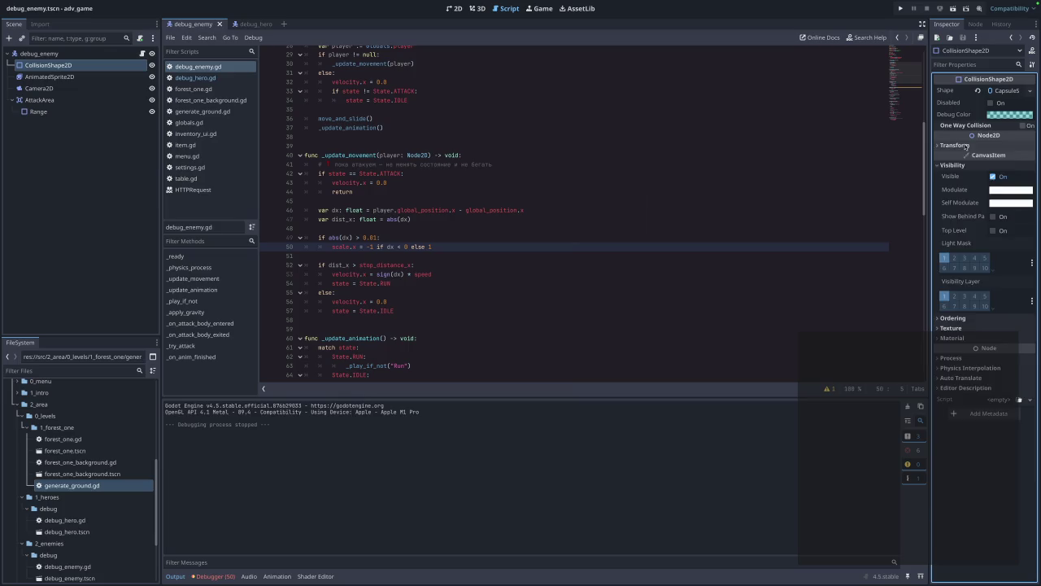
pyautogui.click(955, 145)
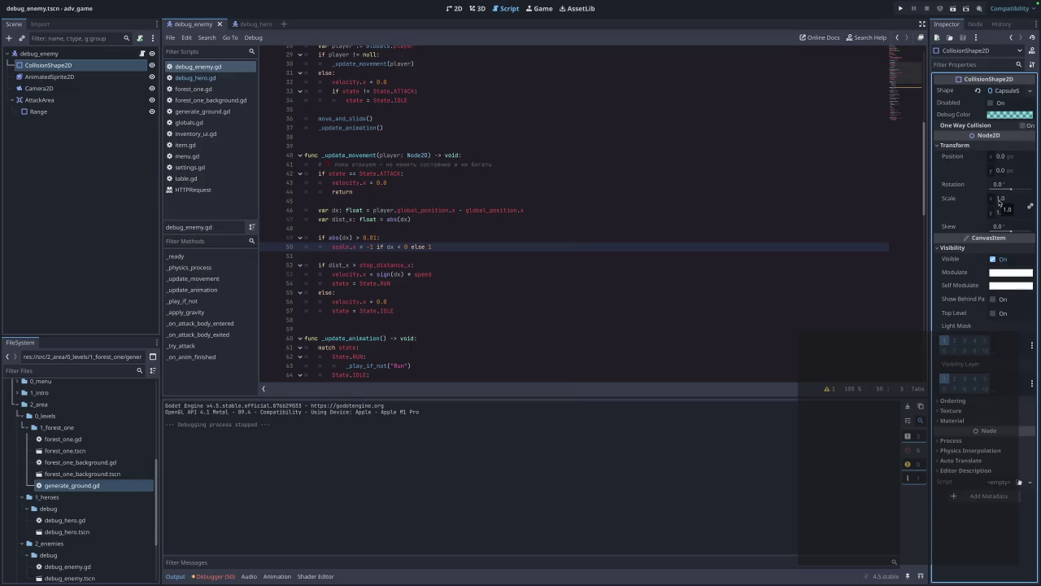
pyautogui.moveTo(948, 200)
pyautogui.click(901, 8)
# - Start the forest level, test the enemy, and close the game window
pyautogui.click(542, 252)
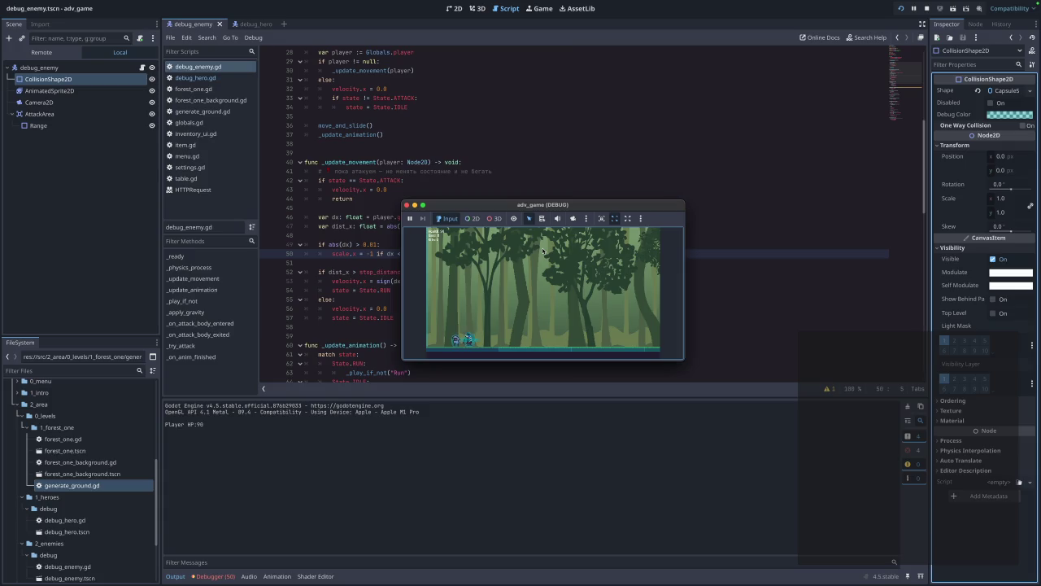
pyautogui.click(408, 206)
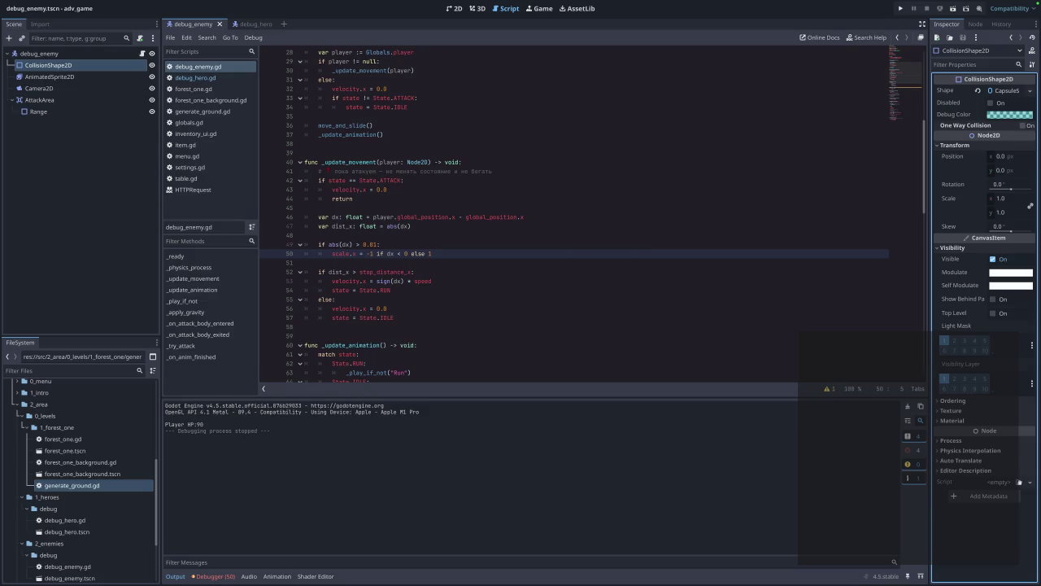
# - Test-run the game, walk the hero right toward the enemy, then stop the debug session
pyautogui.click(900, 8)
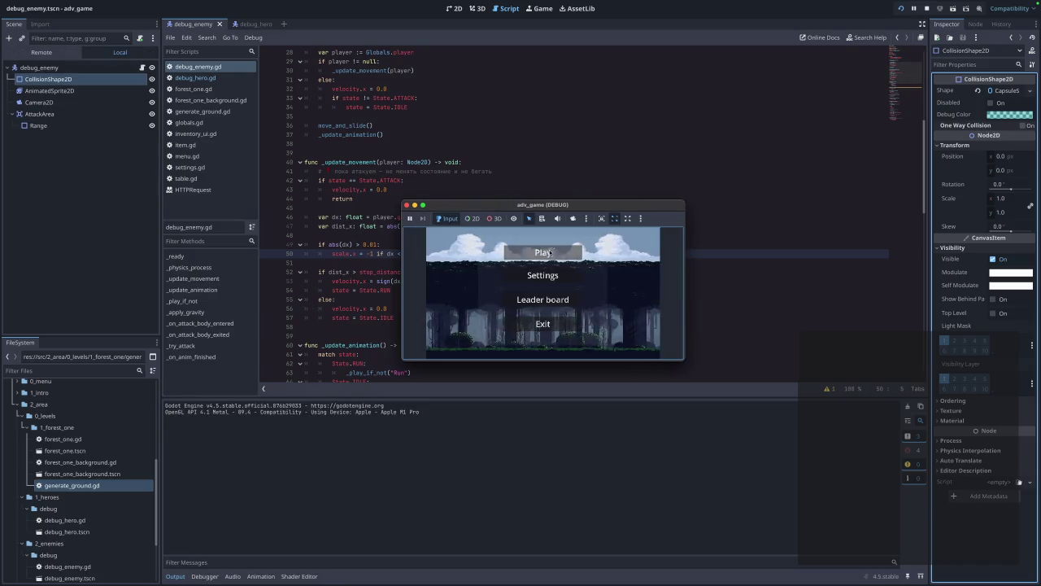
pyautogui.click(550, 255)
pyautogui.press('Right')
pyautogui.press('space')
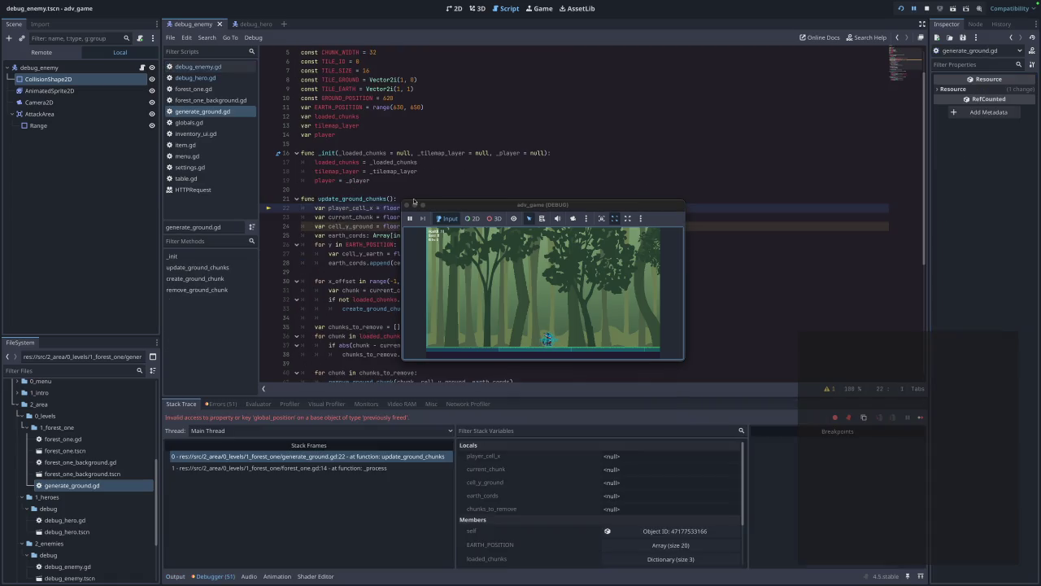
pyautogui.click(408, 204)
pyautogui.scroll(1, 403, 209)
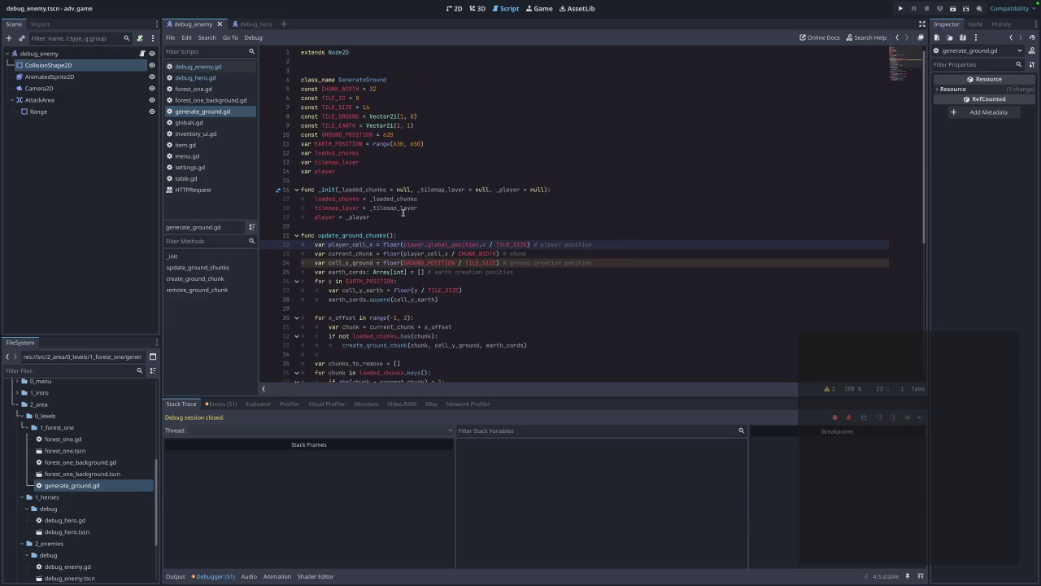
# - Open debug_enemy.gd and select the scale.x flipping line 50
pyautogui.scroll(-1, 403, 209)
pyautogui.scroll(-3, 403, 209)
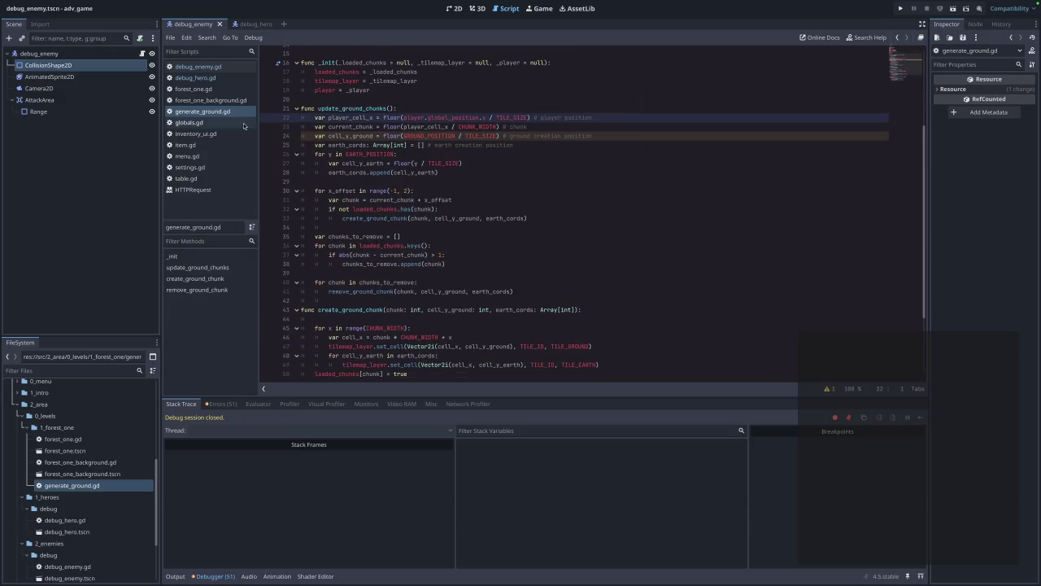
pyautogui.click(216, 68)
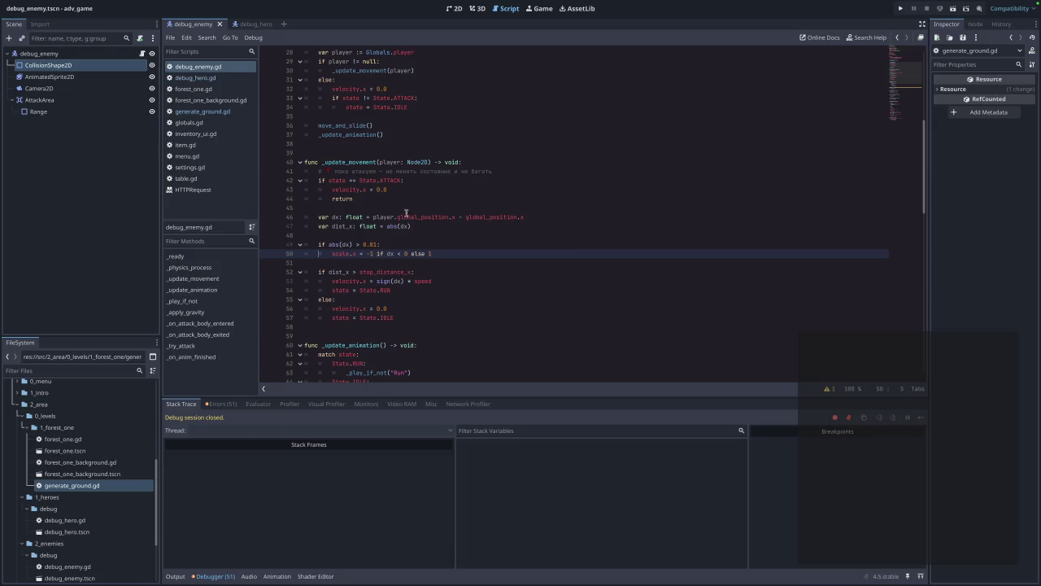
pyautogui.tripleClick(404, 255)
pyautogui.click(404, 261)
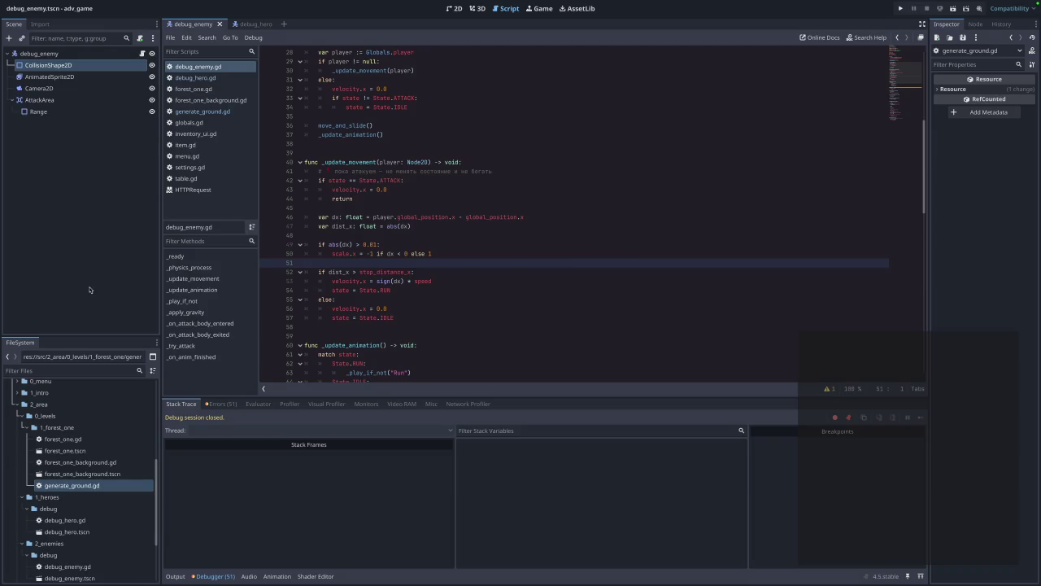
# - Inspect lines 49–53 of the enemy's movement and animation code
pyautogui.doubleClick(470, 279)
pyautogui.click(470, 279)
pyautogui.click(584, 243)
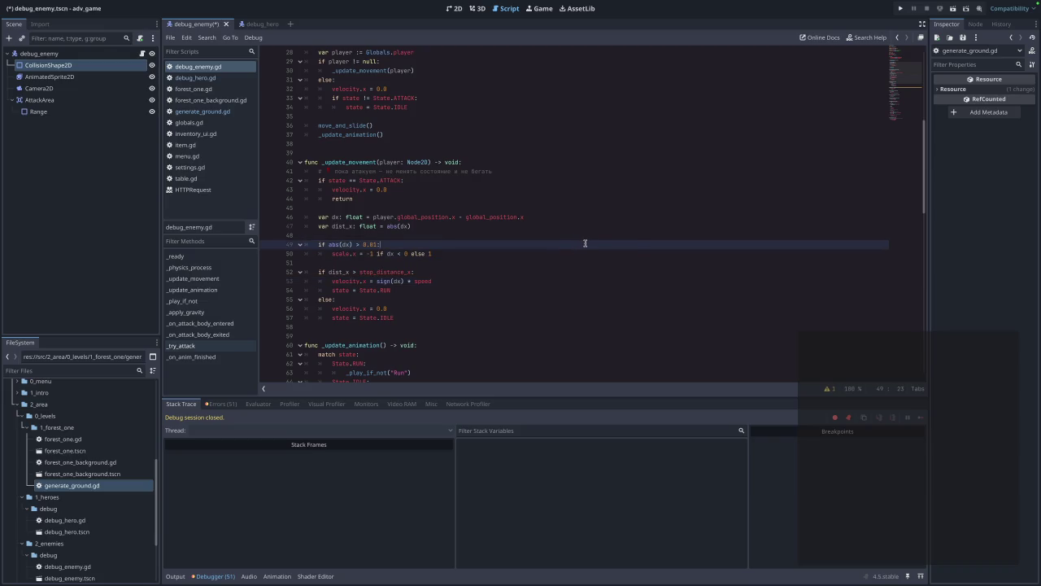
pyautogui.press('Down')
pyautogui.scroll(8, 584, 243)
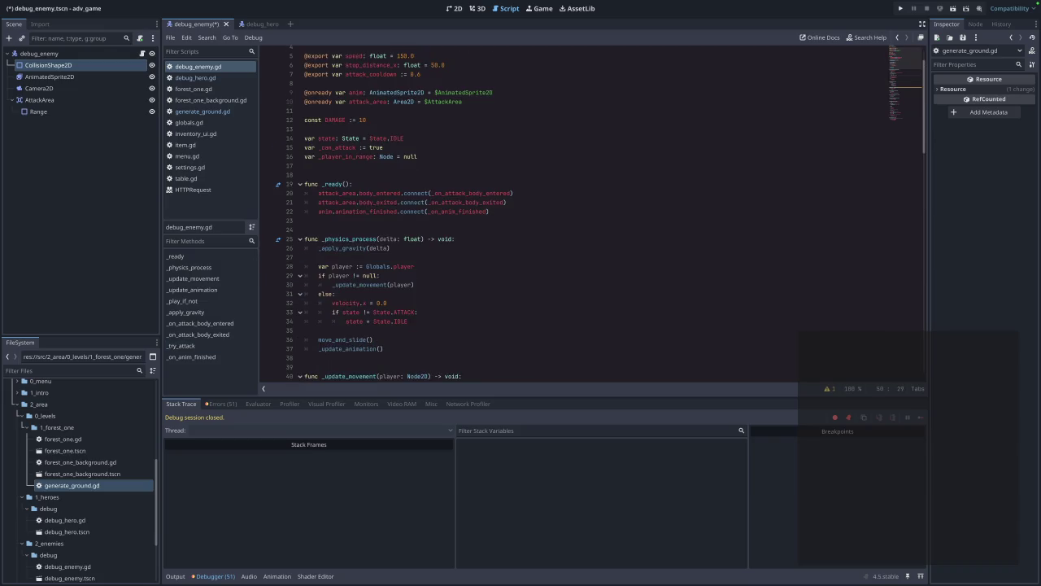
pyautogui.scroll(-8, 585, 243)
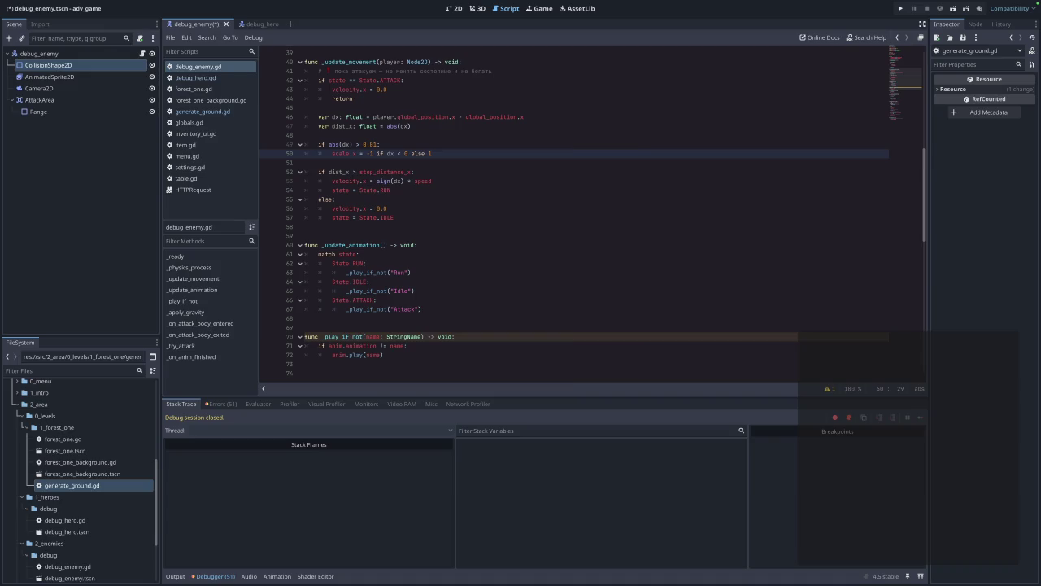
pyautogui.scroll(2, 405, 212)
# - Delete the old scale.x facing check on lines 49–51
pyautogui.press('Down')
pyautogui.press('Down')
pyautogui.press('Down')
pyautogui.click(463, 218)
pyautogui.click(431, 208)
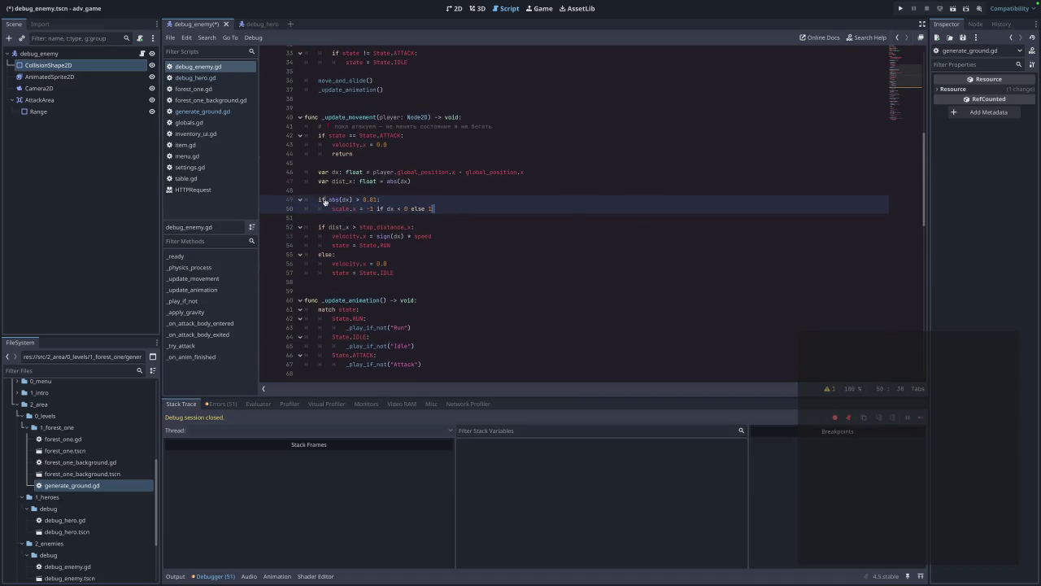
pyautogui.moveTo(318, 199); pyautogui.dragTo(441, 220)
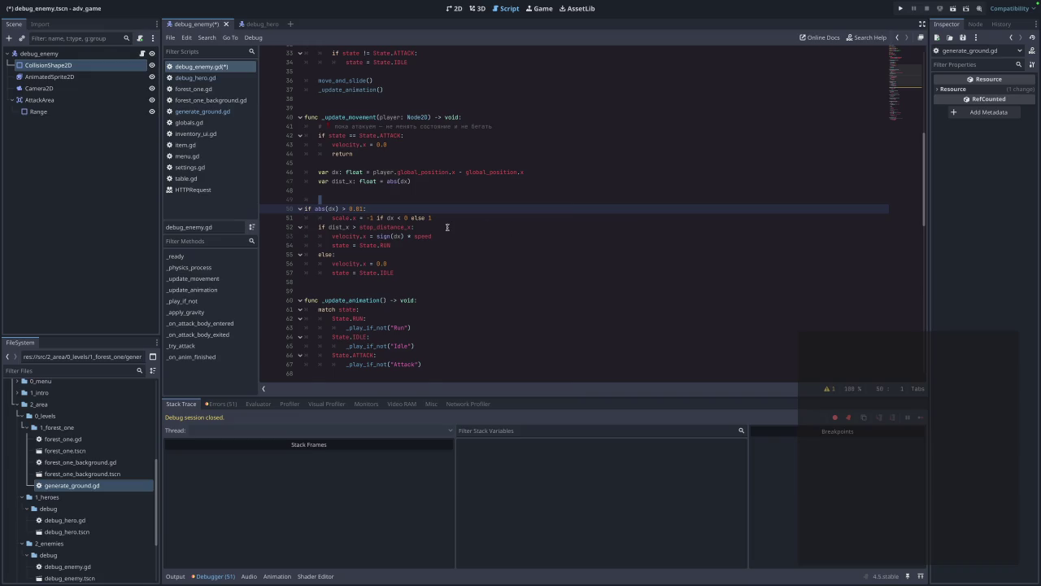
pyautogui.click(448, 219)
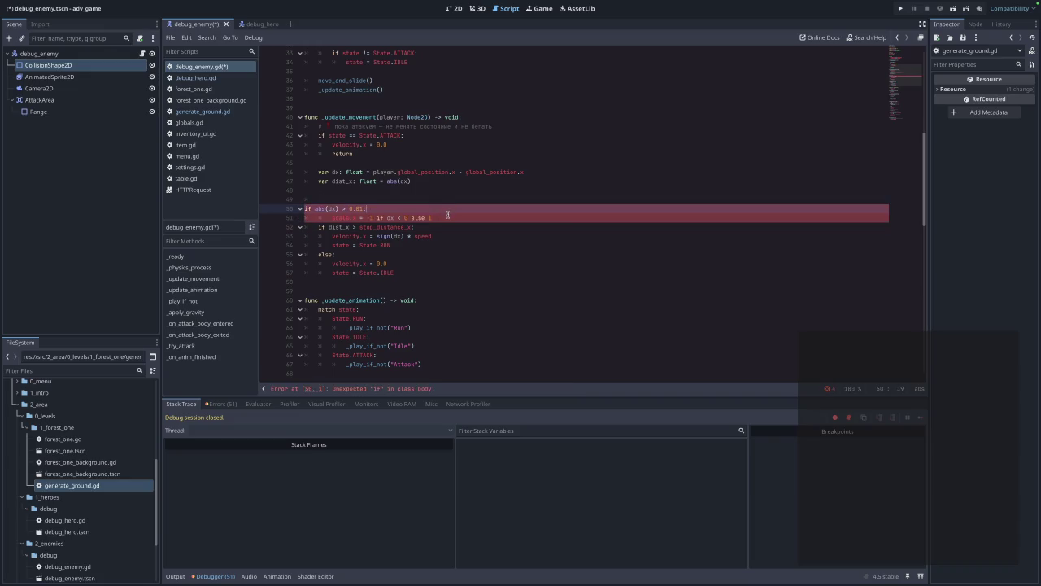
pyautogui.moveTo(443, 218); pyautogui.dragTo(300, 204)
pyautogui.press('BackSpace')
pyautogui.press('Return')
pyautogui.press('Return')
pyautogui.press('Up')
# - Insert the `if abs(dx) > 0.01:` / `anim.flip_h = dx < 0.0` facing check, save, and launch a test run
pyautogui.write('if abs(dx) > 0.01: anim.flip_h = dx < 0.0')
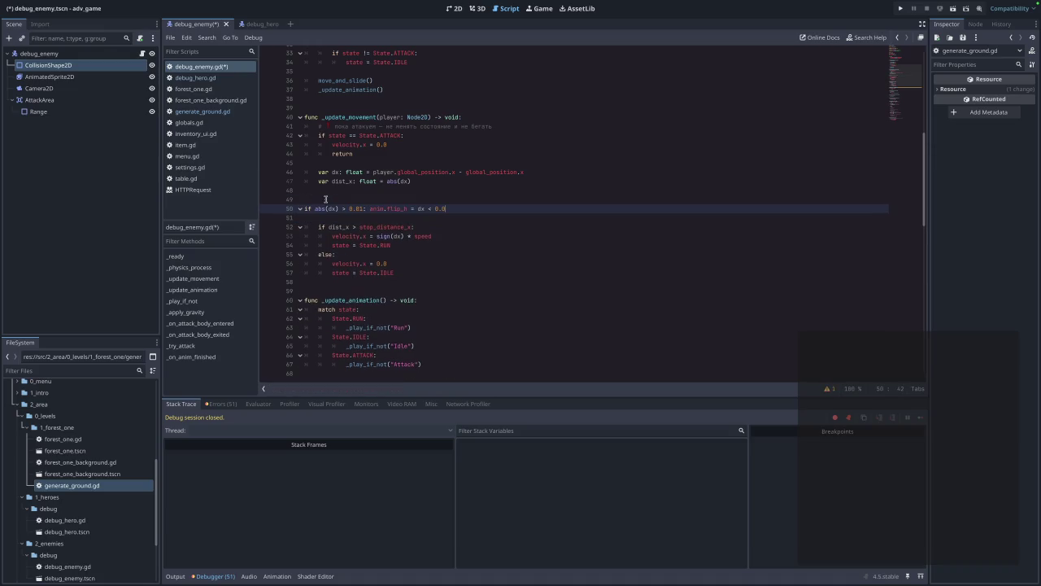
pyautogui.press('Down')
pyautogui.press('Down')
pyautogui.press('Up')
pyautogui.press('BackSpace')
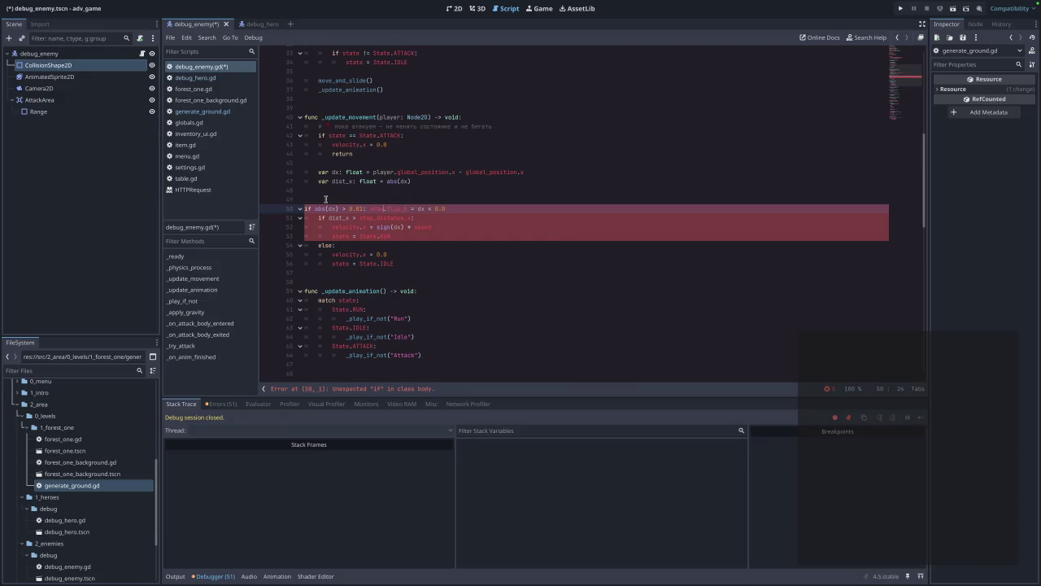
pyautogui.press('Return')
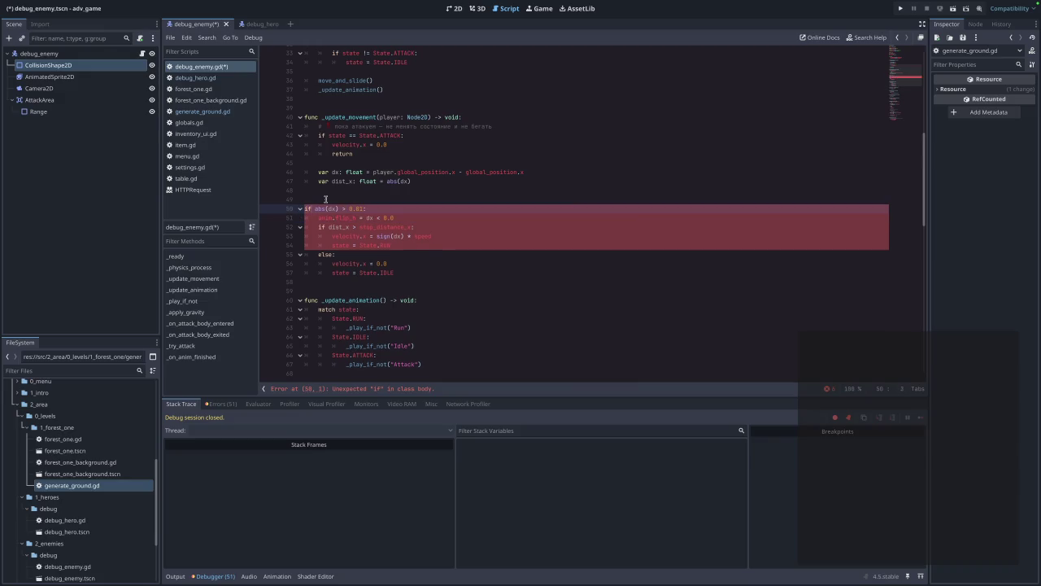
pyautogui.press('Tab')
pyautogui.press('Up')
pyautogui.press('Delete')
pyautogui.press('Down')
pyautogui.press('End')
pyautogui.press('Return')
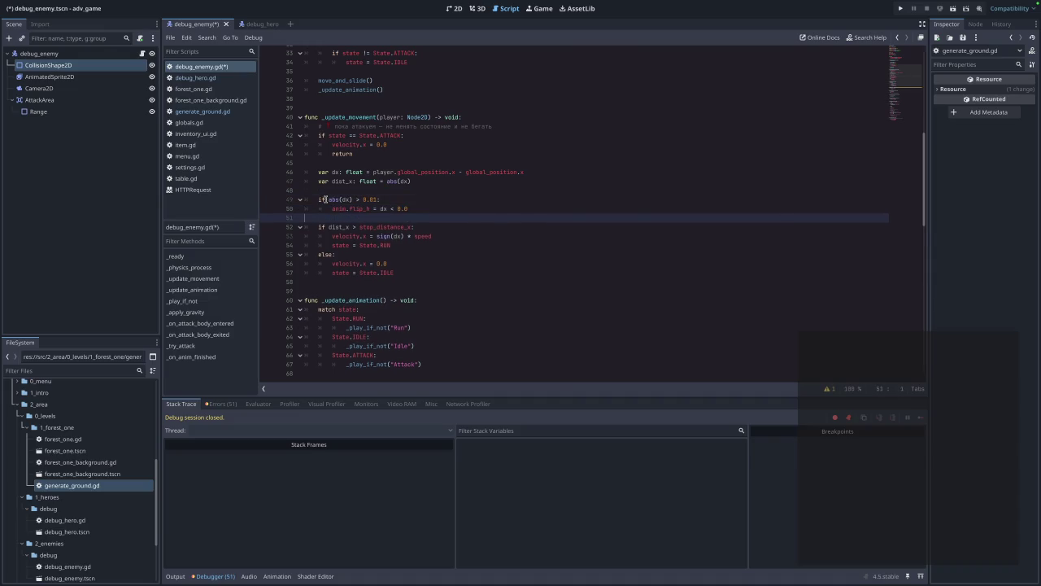
pyautogui.hotkey('ctrl', 's')
pyautogui.click(899, 10)
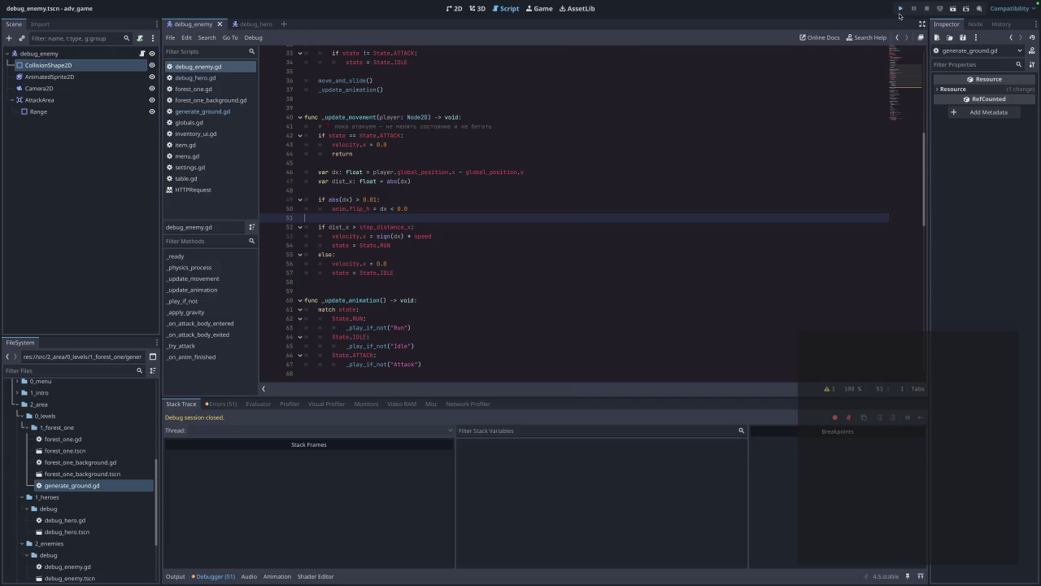
# - Play the game from the main menu, stop it, then select the enemy's AnimatedSprite2D node
pyautogui.click(538, 254)
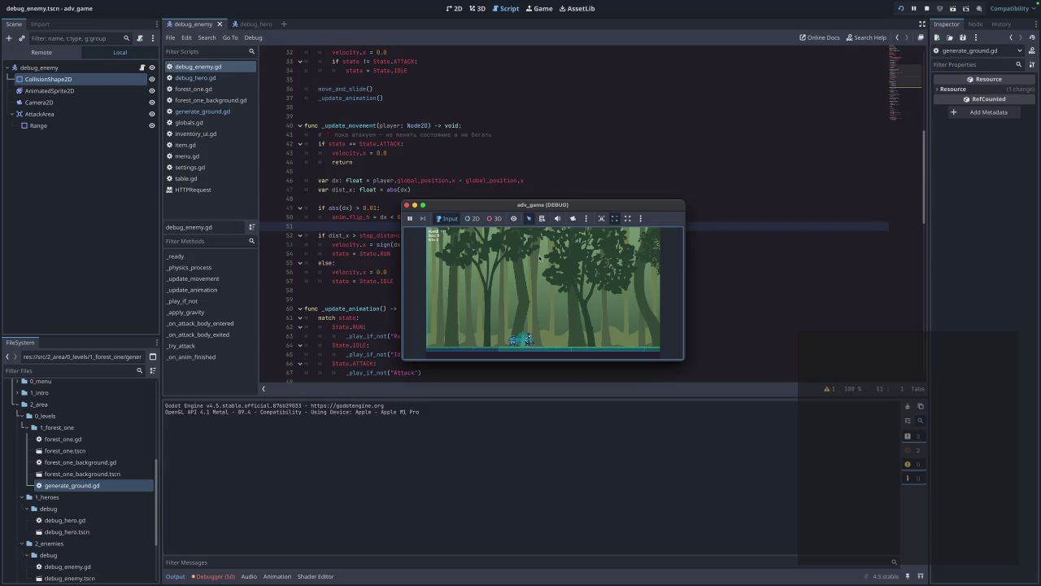
pyautogui.click(406, 205)
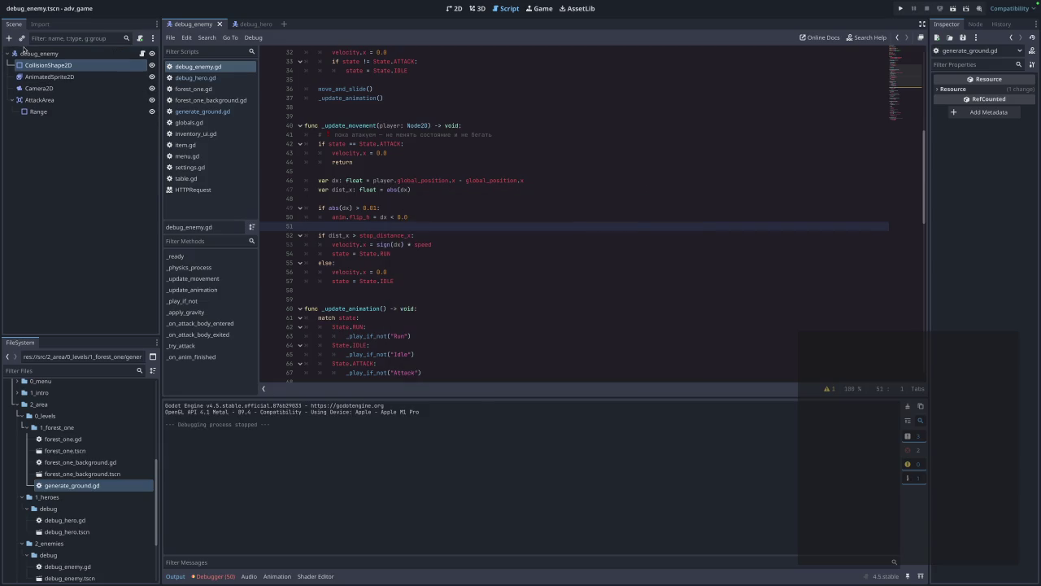
pyautogui.click(45, 77)
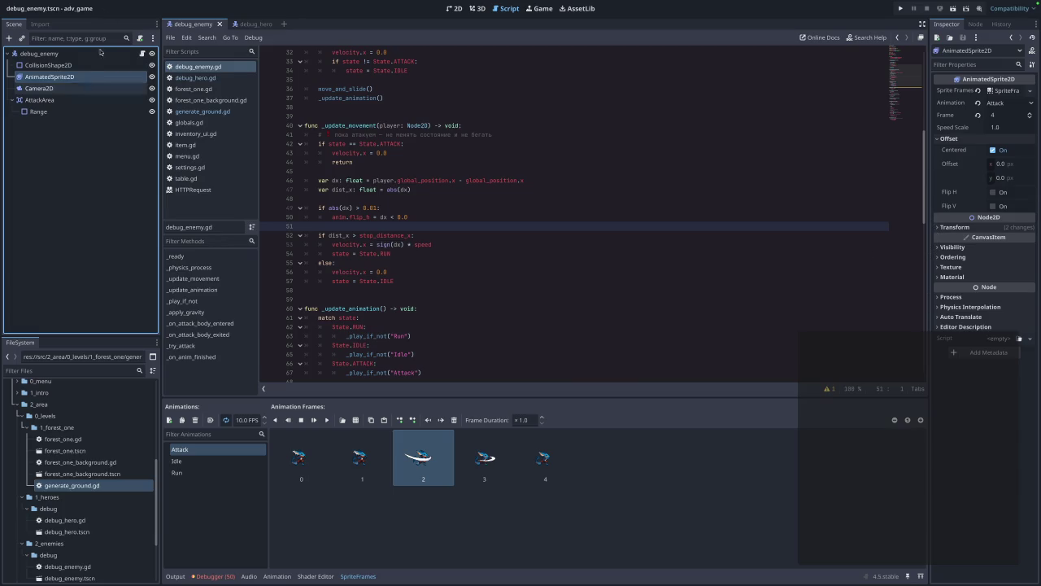
# - Switch the AttackArea's collision mask from layer 2 to layer 1
pyautogui.click(48, 65)
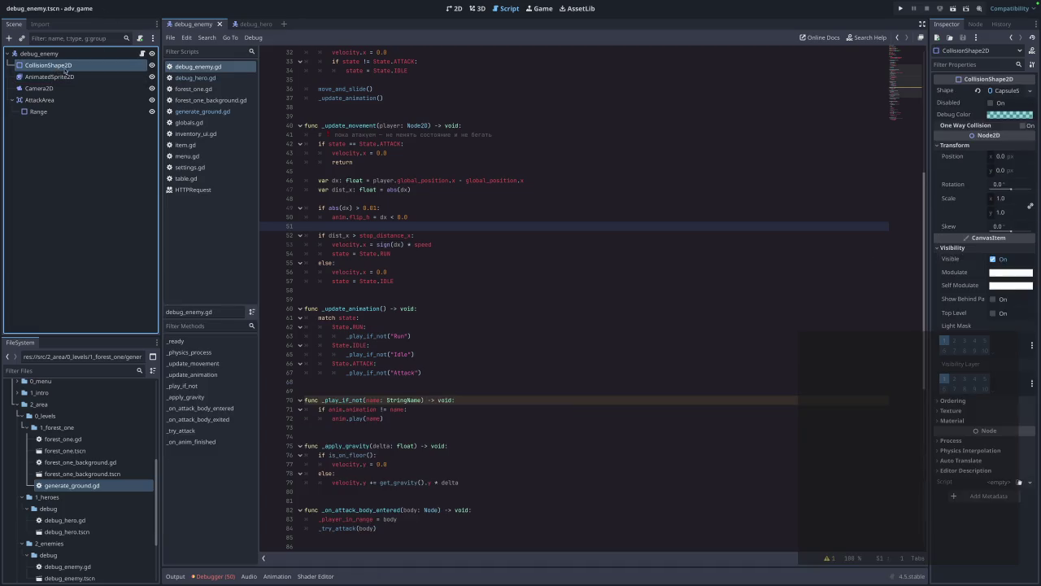
pyautogui.click(943, 146)
pyautogui.click(940, 166)
pyautogui.click(940, 166)
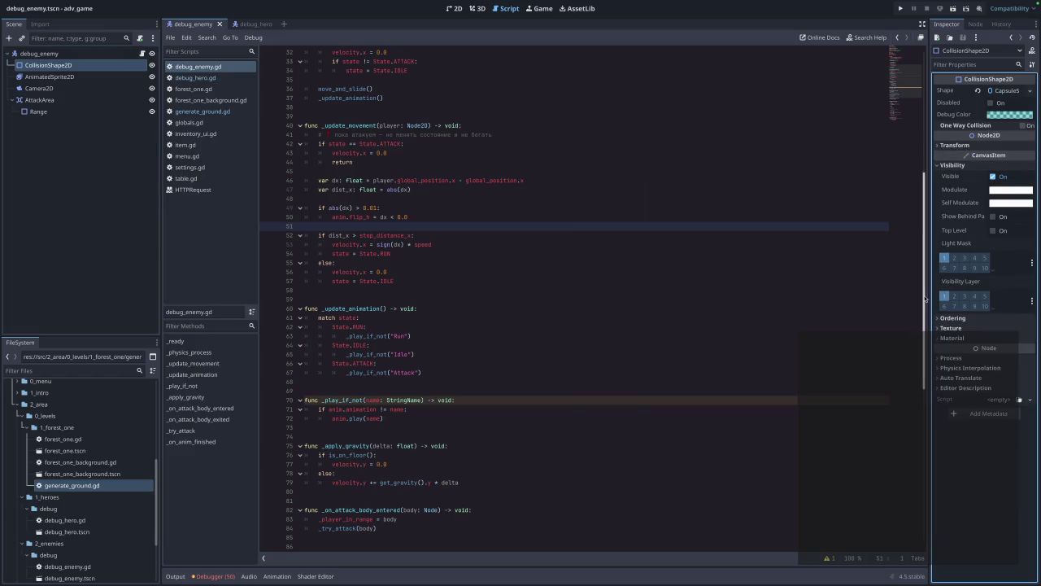
pyautogui.click(45, 100)
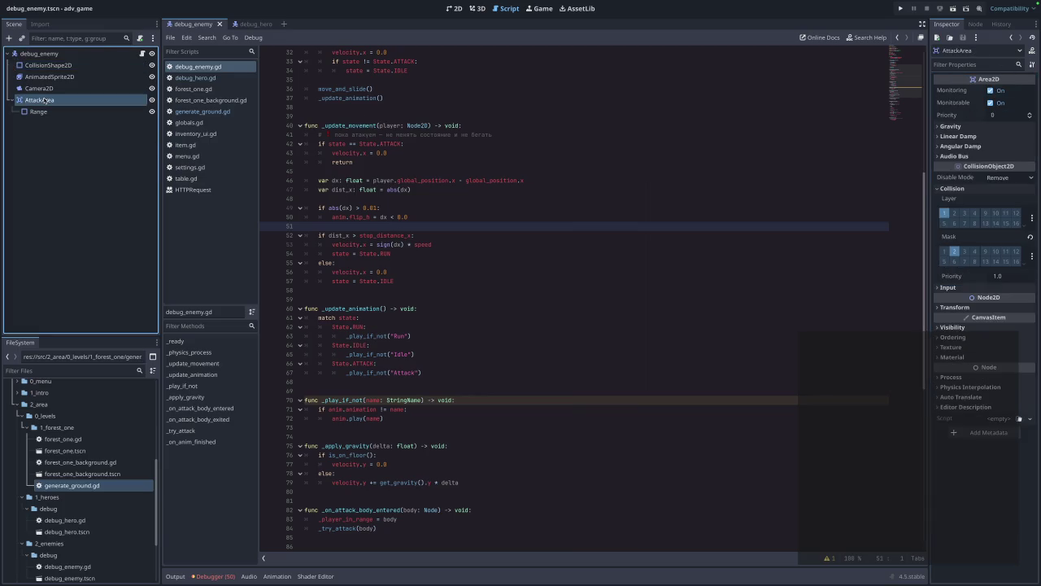
pyautogui.click(954, 251)
pyautogui.click(944, 251)
# - Test-run the game from the main menu and stop it
pyautogui.click(900, 8)
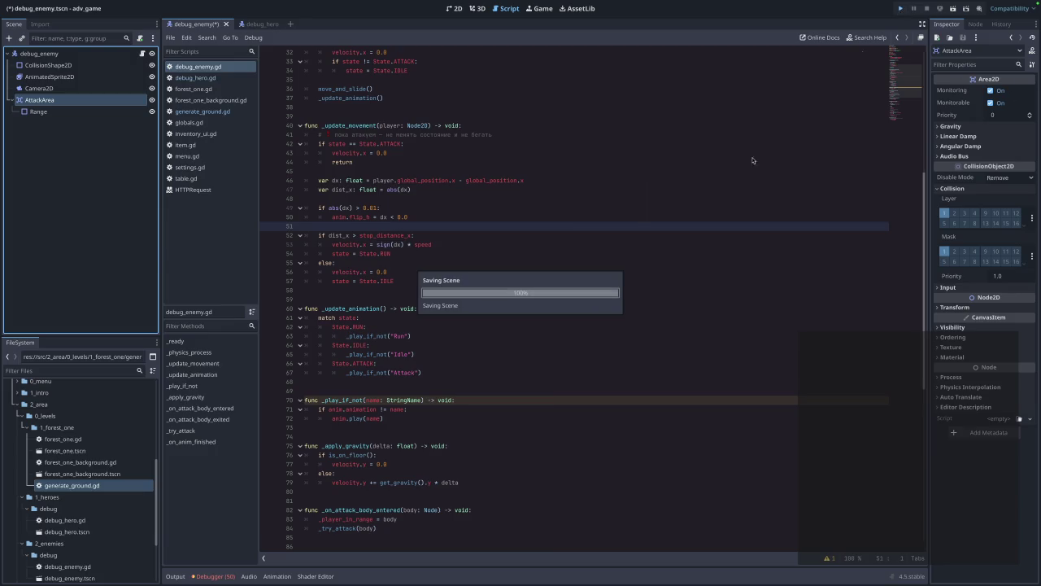
pyautogui.click(543, 254)
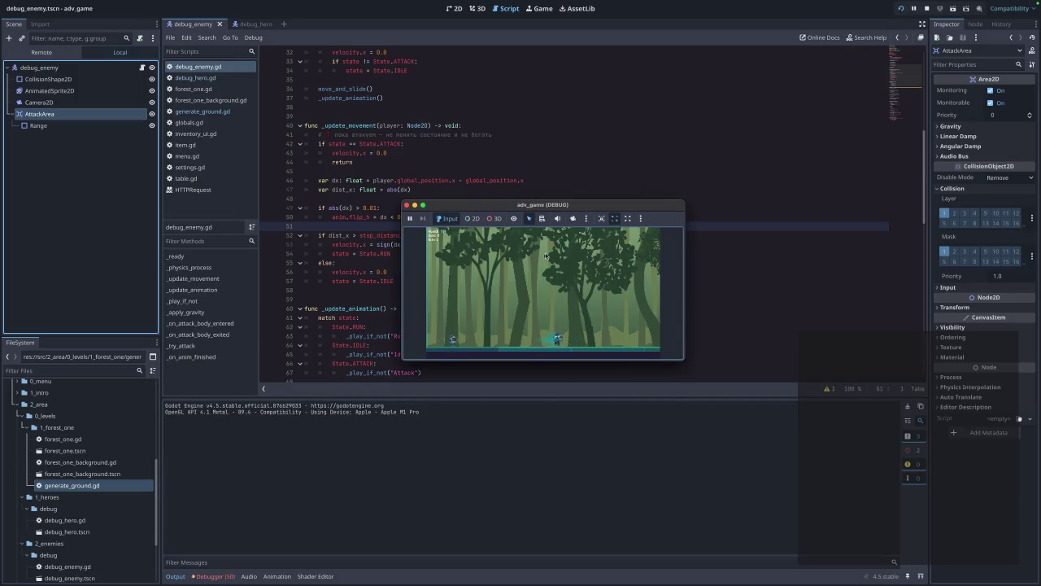
pyautogui.click(406, 206)
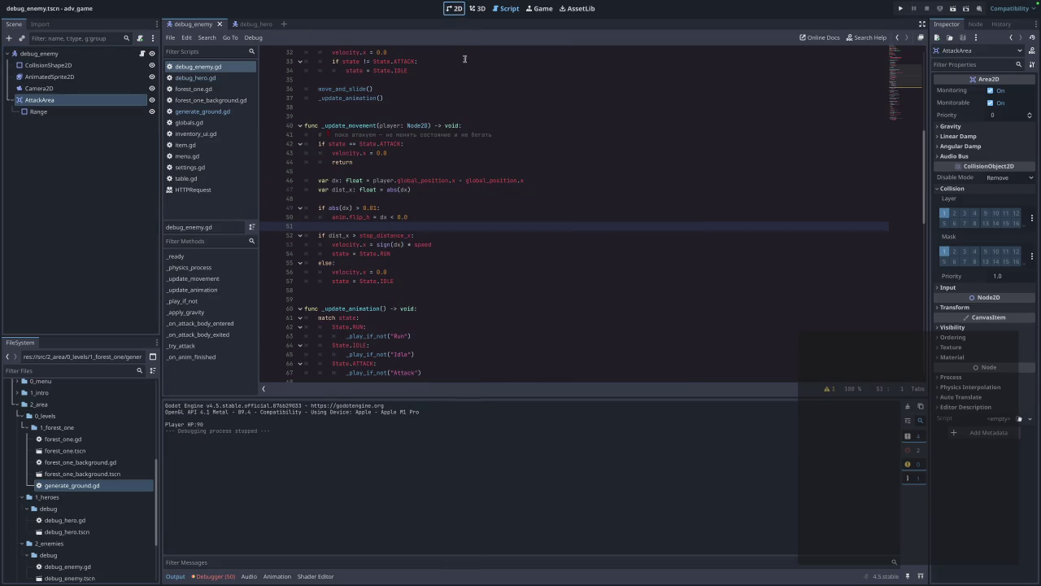
# - Narrow the enemy's Range rectangle from both sides in the 2D view and save the scene
pyautogui.click(455, 8)
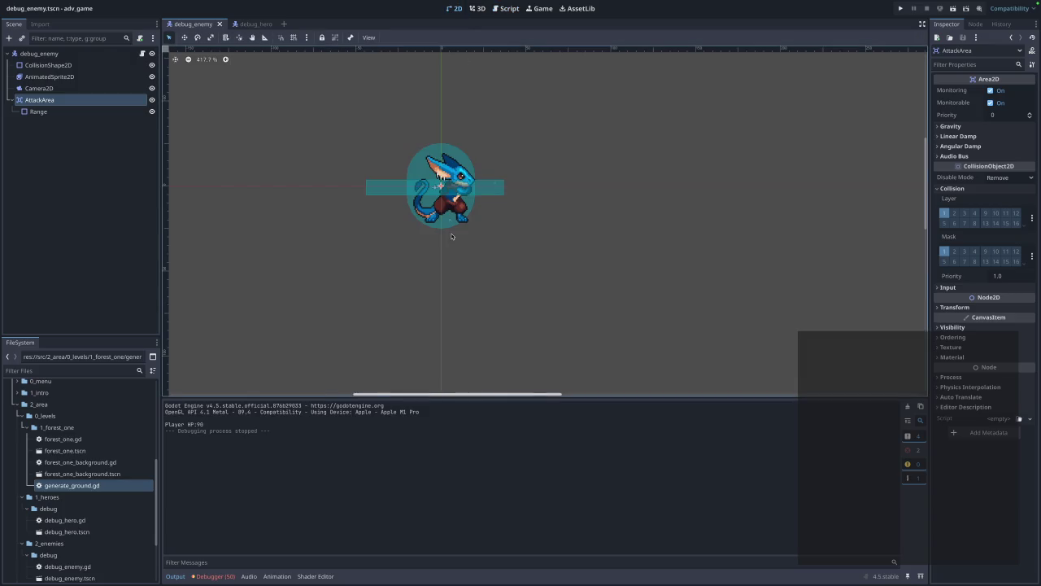
pyautogui.click(408, 195)
pyautogui.moveTo(366, 188); pyautogui.dragTo(386, 189)
pyautogui.moveTo(503, 188); pyautogui.dragTo(499, 189)
pyautogui.click(534, 261)
pyautogui.hotkey('ctrl', 's')
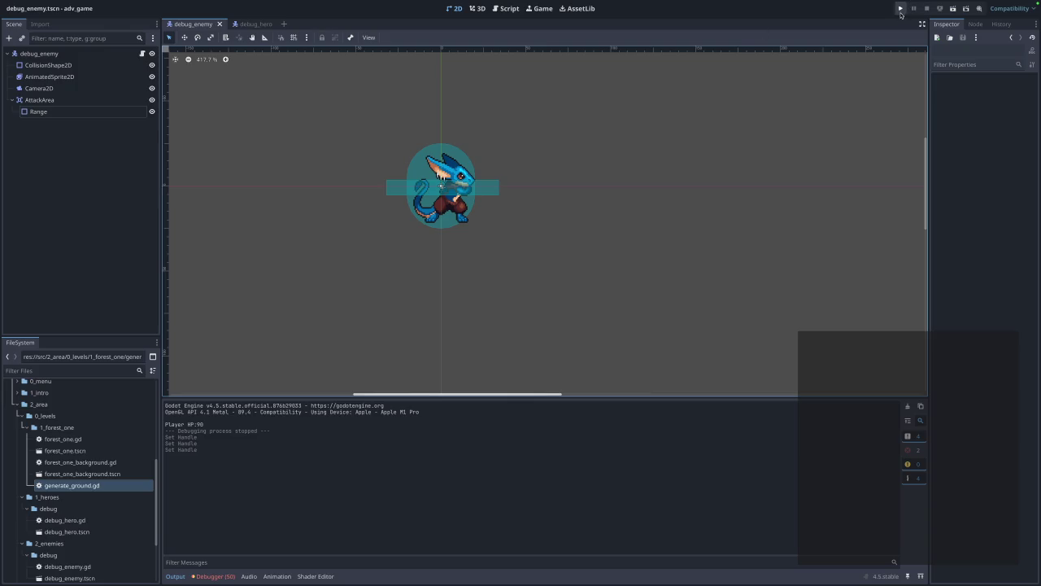
# - Launch the game with F5, walk the player left toward the enemy, then close it
pyautogui.press('F5')
pyautogui.click(550, 258)
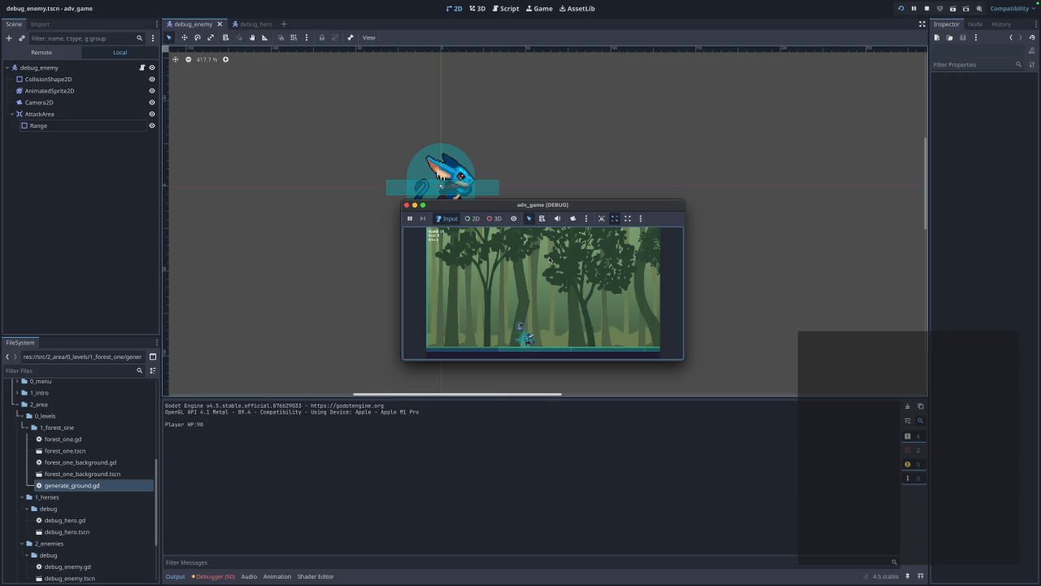
pyautogui.press('Left')
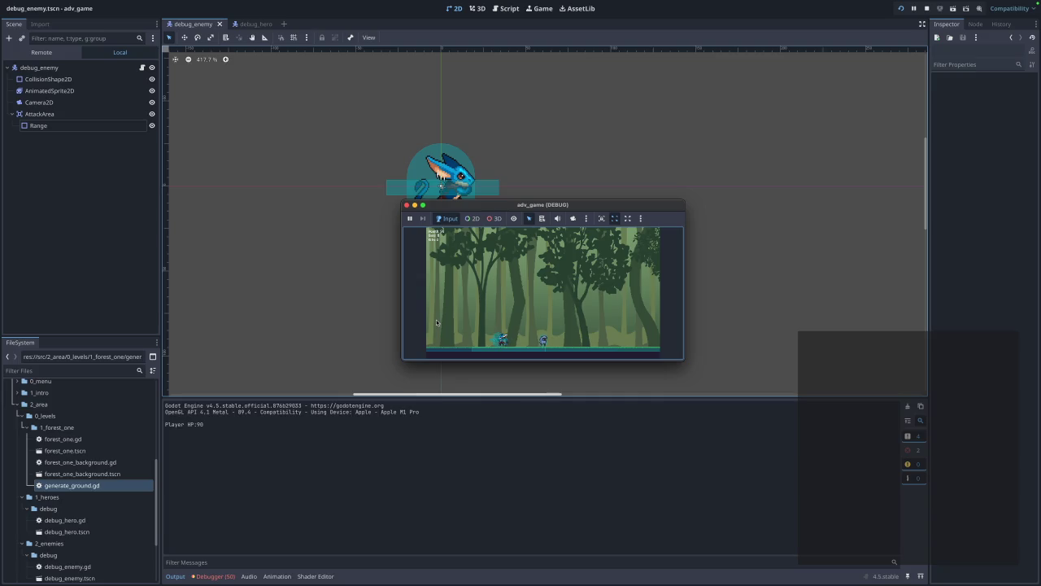
pyautogui.click(407, 204)
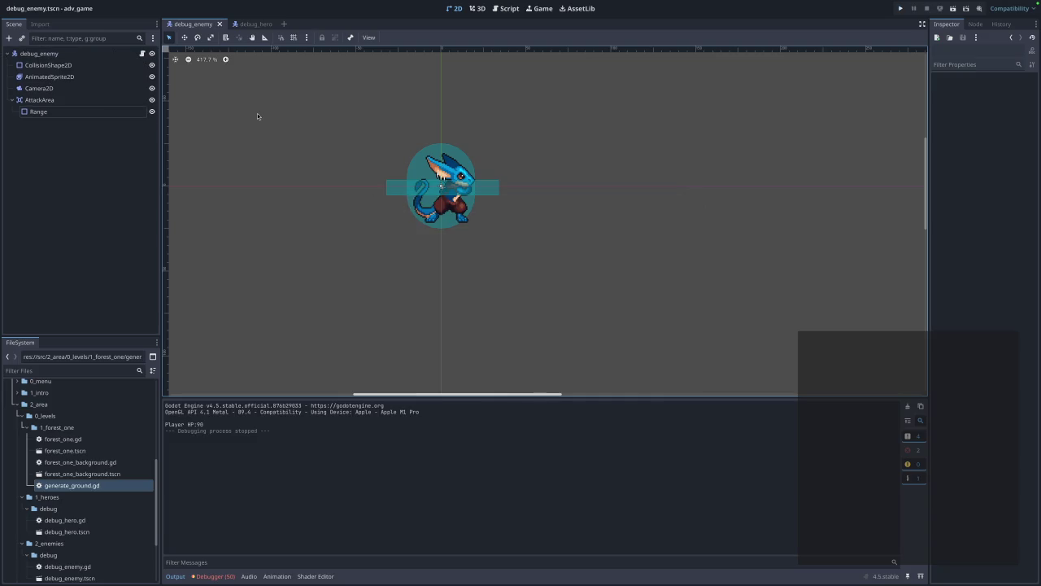
# - Show debug_enemy.gd in the Script workspace, scrolling from the state enum through _physics_process
pyautogui.click(501, 9)
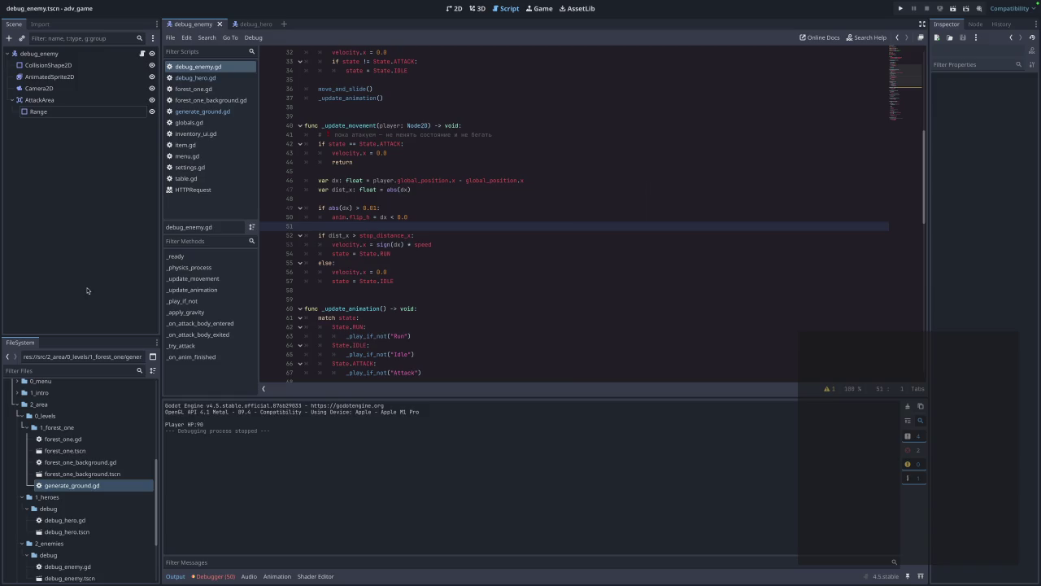
pyautogui.scroll(-10, 463, 311)
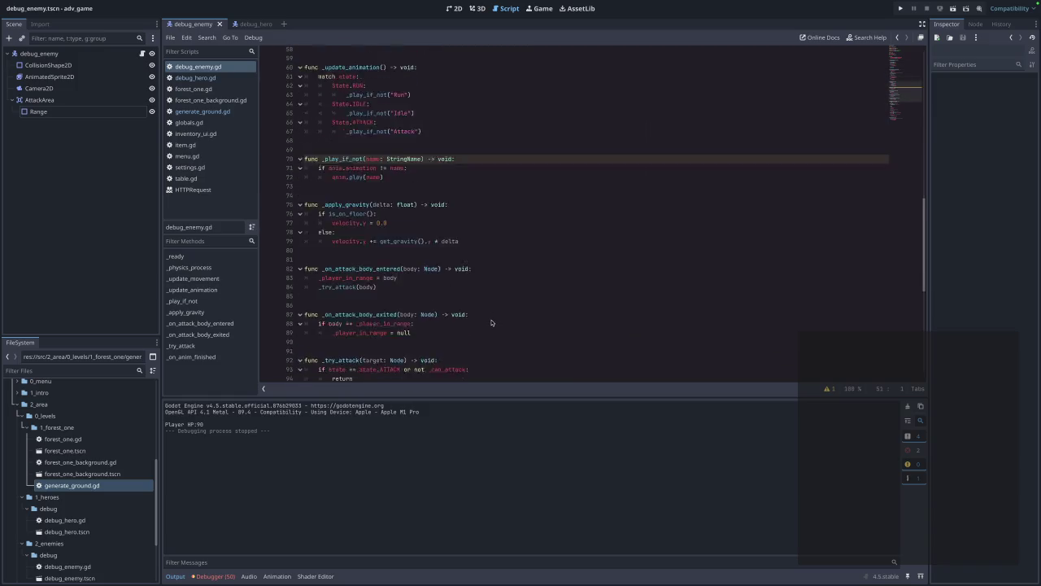
pyautogui.scroll(-8, 489, 323)
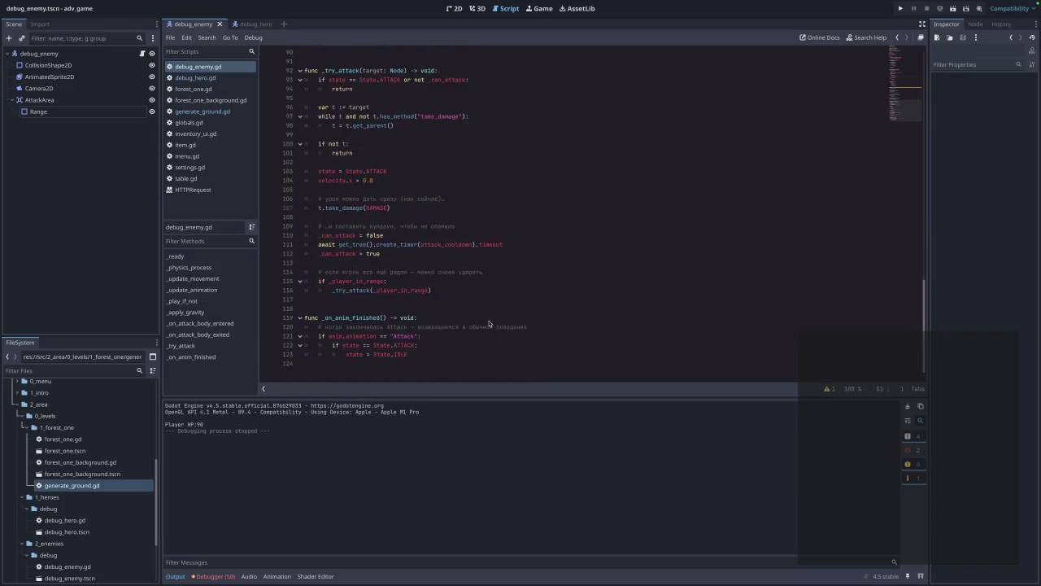
pyautogui.scroll(20, 489, 322)
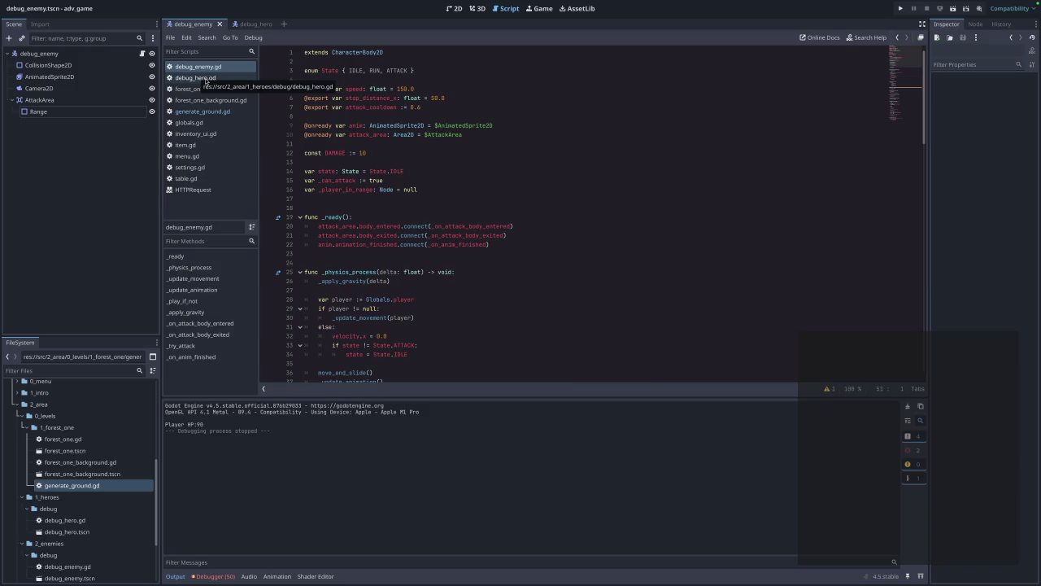
# - Inspect the CollisionShape2D, AnimatedSprite2D, Range and AttackArea nodes, then return to the 2D view
pyautogui.click(47, 68)
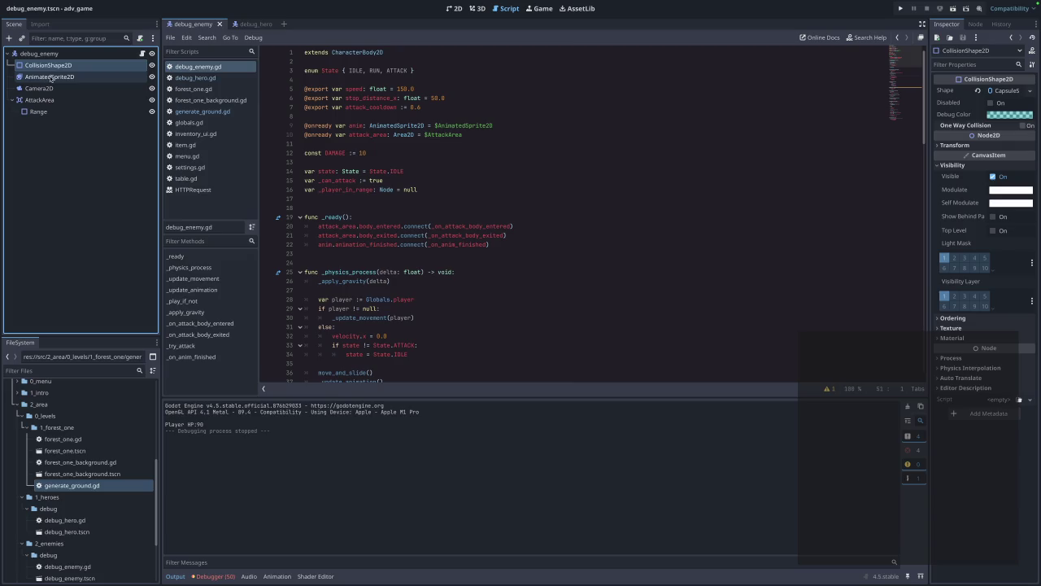
pyautogui.click(47, 77)
pyautogui.click(39, 117)
pyautogui.click(39, 112)
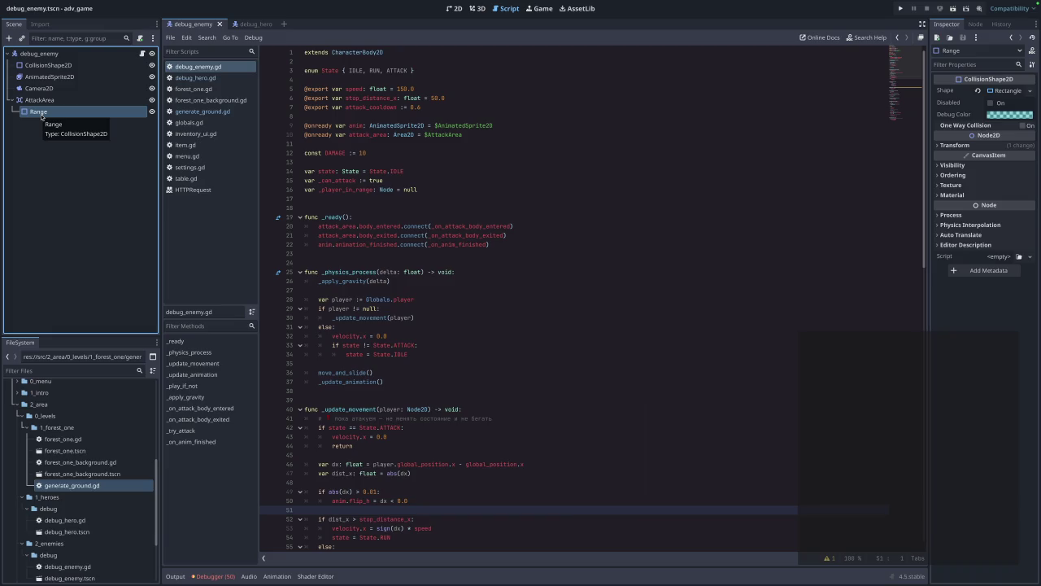
pyautogui.click(51, 100)
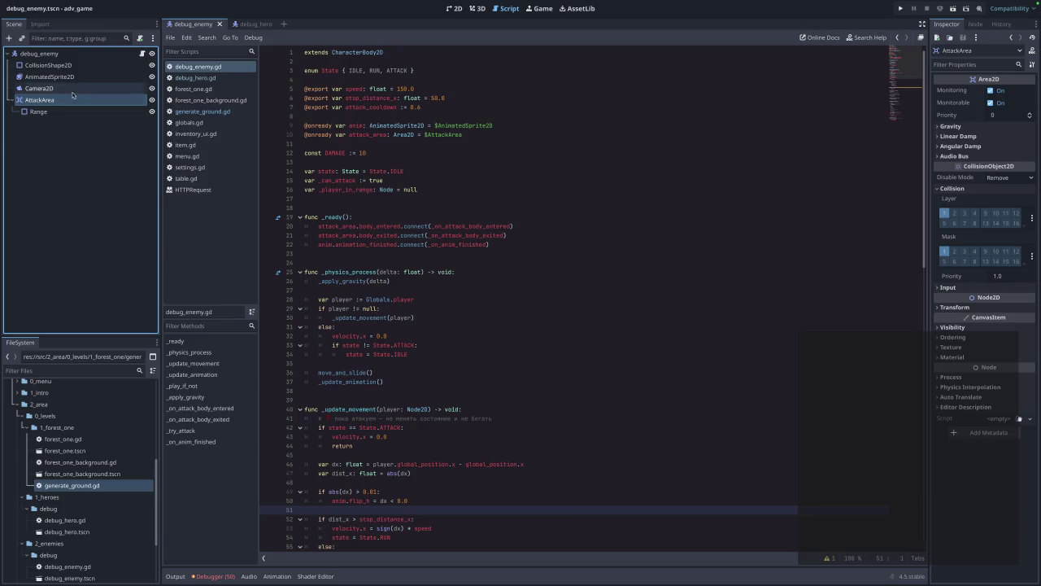
pyautogui.click(454, 9)
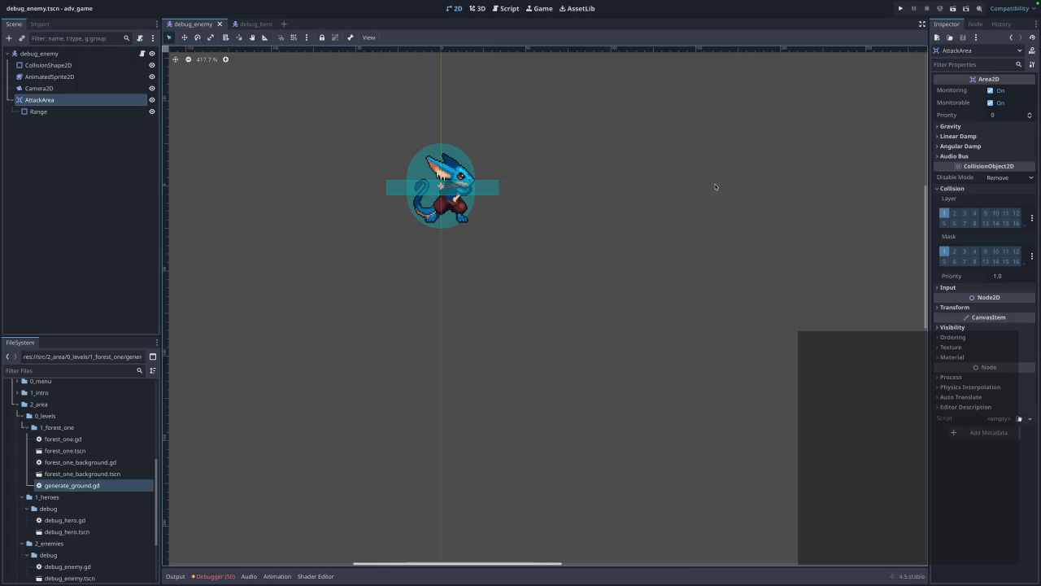
pyautogui.click(901, 8)
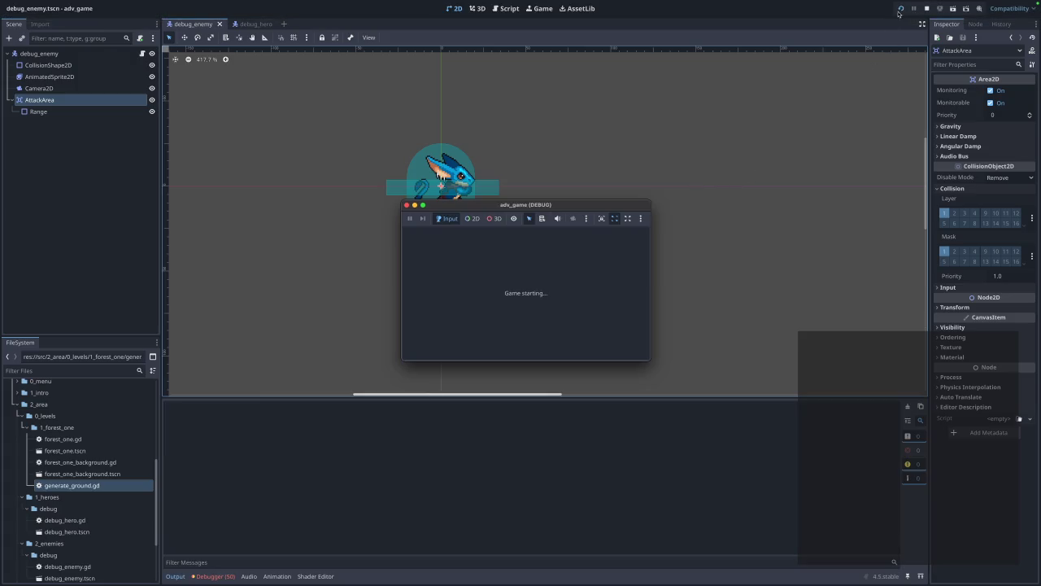
pyautogui.click(521, 254)
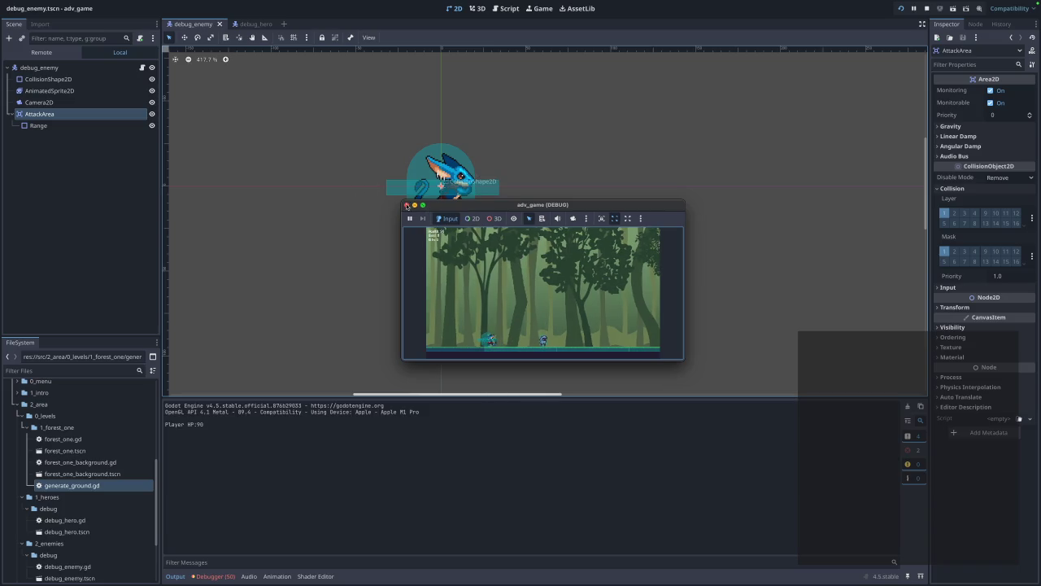
pyautogui.click(406, 205)
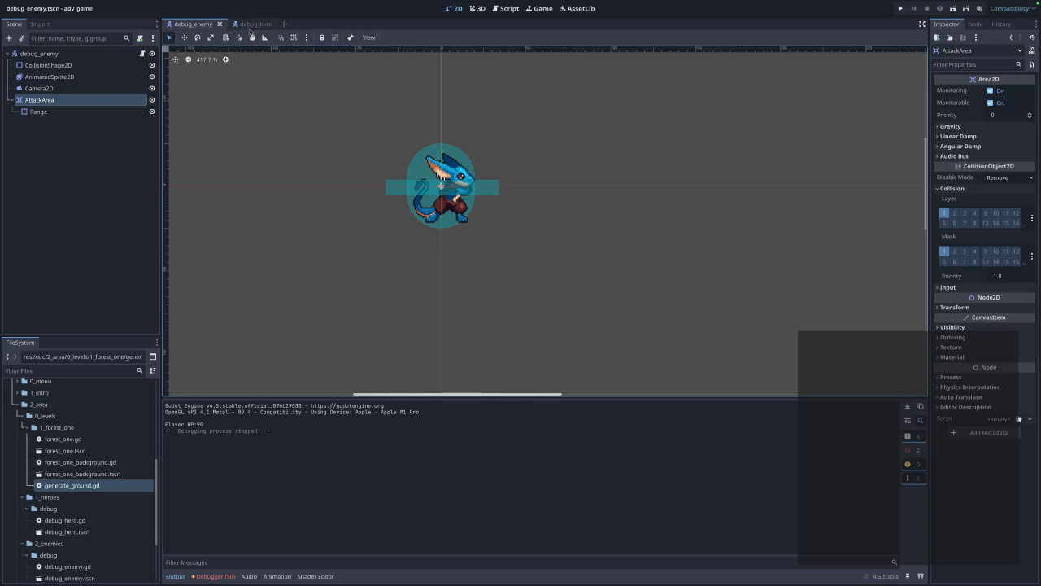
# - Review debug_enemy.gd in the Script workspace, down to _try_attack and _on_anim_finished
pyautogui.click(505, 9)
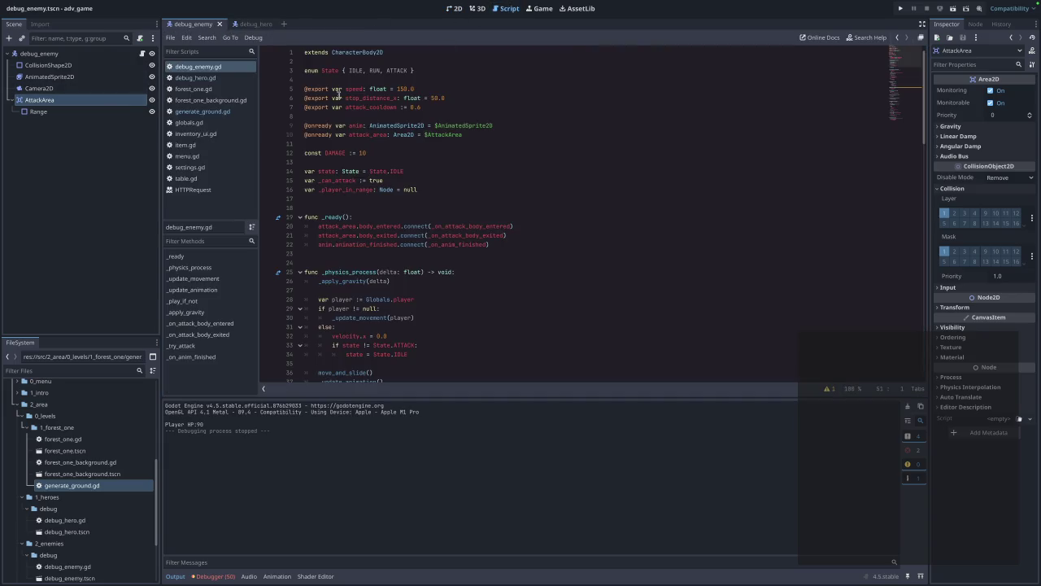
pyautogui.click(211, 69)
pyautogui.scroll(-8, 504, 210)
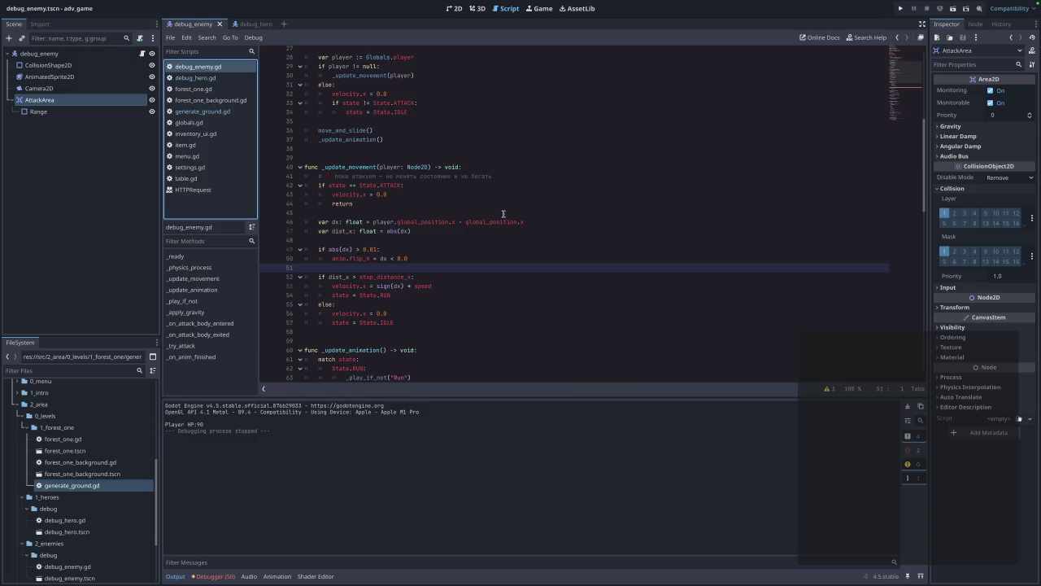
pyautogui.scroll(3, 504, 214)
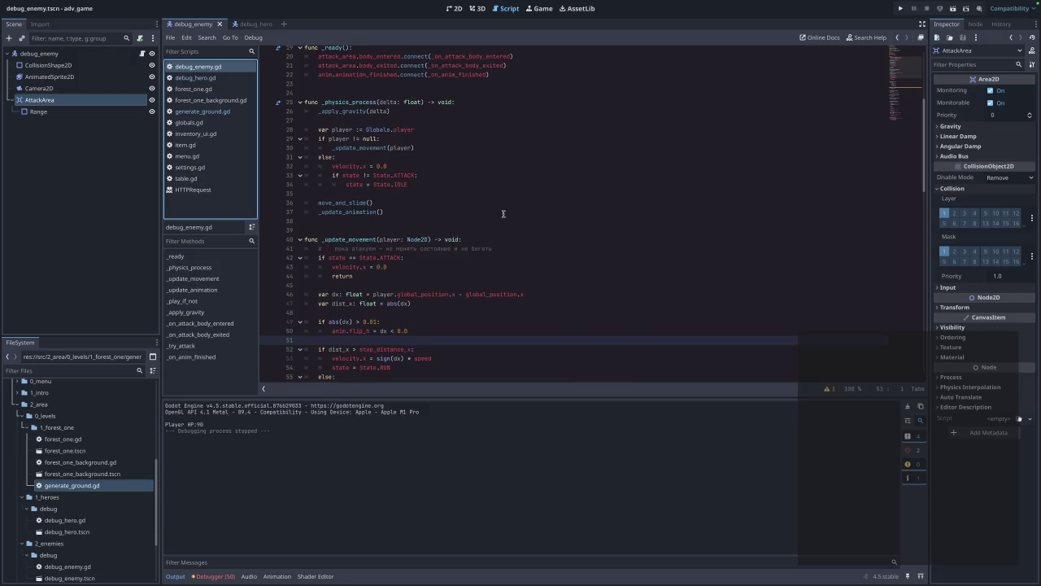
pyautogui.scroll(2, 503, 213)
pyautogui.scroll(-1, 503, 214)
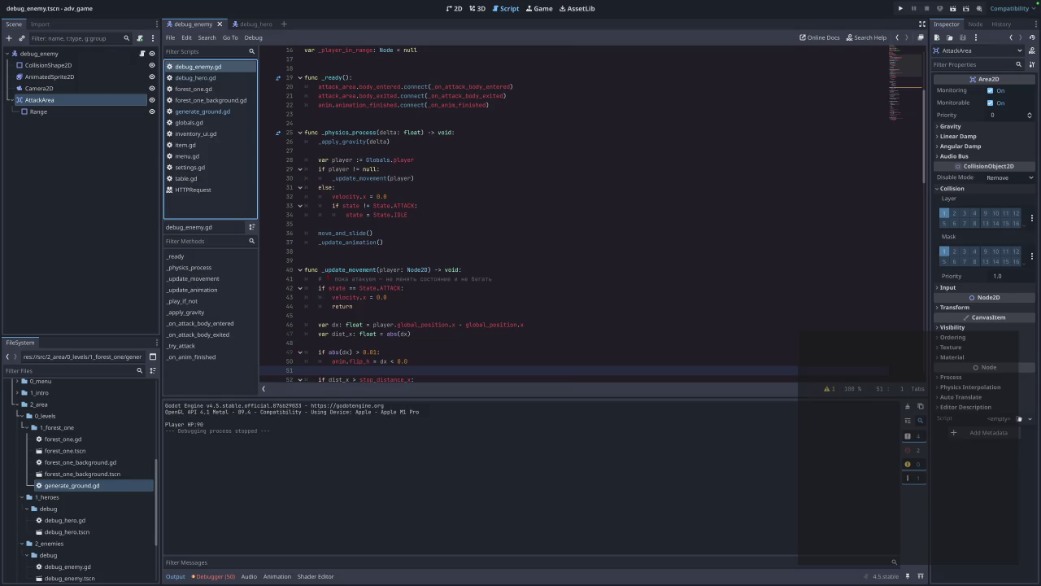
pyautogui.scroll(-15, 414, 204)
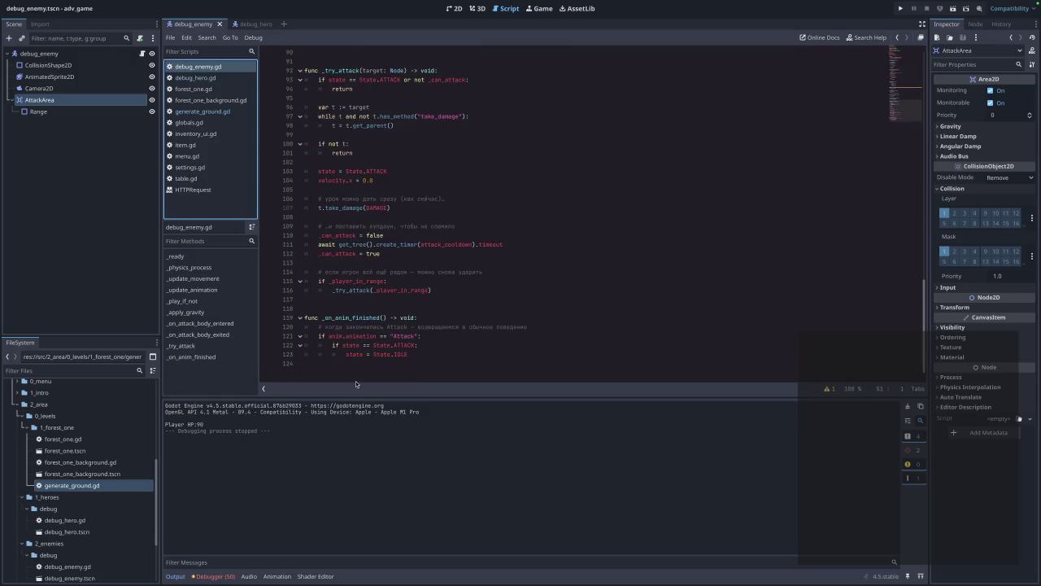
# - Replace the whole enemy script with the pasted version and save it
pyautogui.moveTo(470, 356)
pyautogui.mouseDown()
pyautogui.moveTo(305, 316)
pyautogui.moveTo(303, 3)
pyautogui.mouseUp()
pyautogui.hotkey('ctrl', 'v')
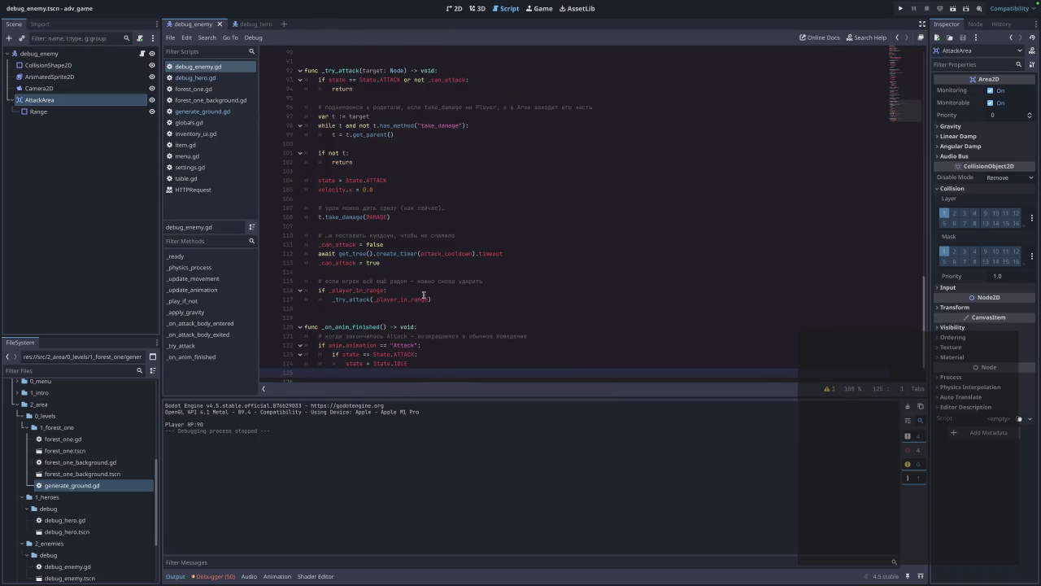
pyautogui.hotkey('ctrl', 's')
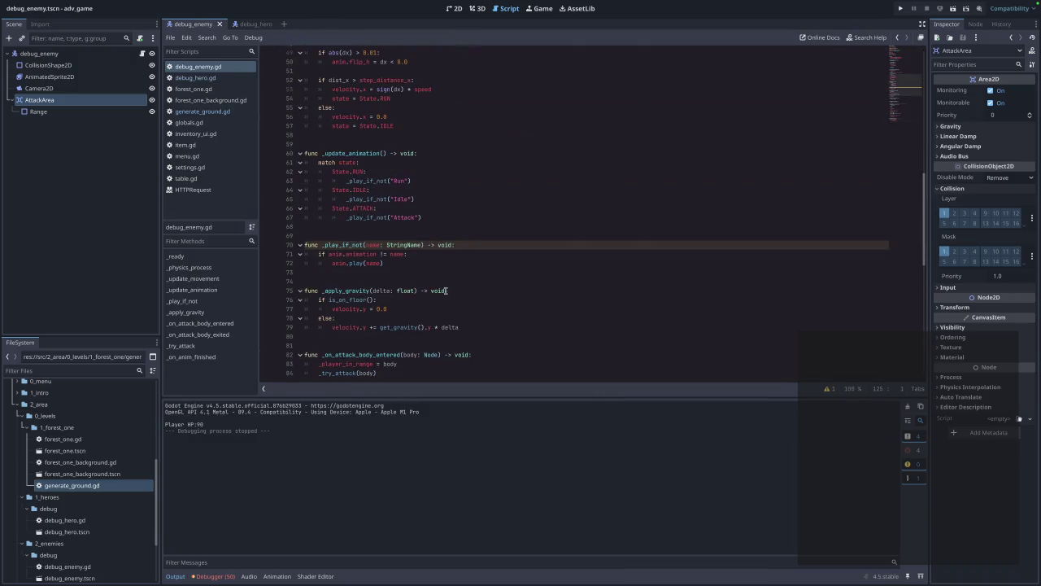
pyautogui.click(506, 262)
pyautogui.scroll(10, 500, 264)
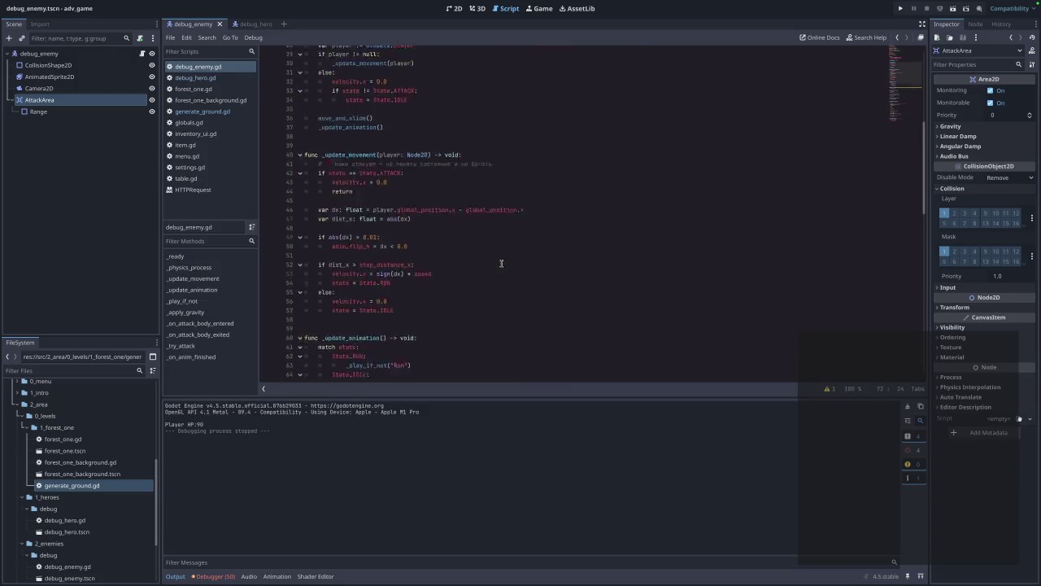
pyautogui.scroll(2, 490, 268)
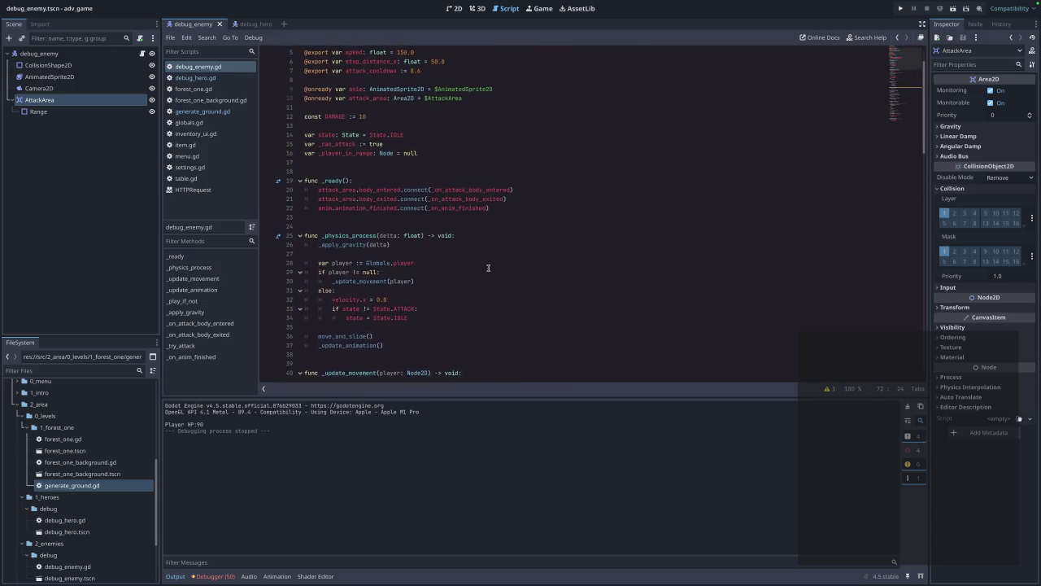
# - Look over debug_hero.gd and generate_ground.gd, return to debug_enemy.gd, and launch the game
pyautogui.click(190, 79)
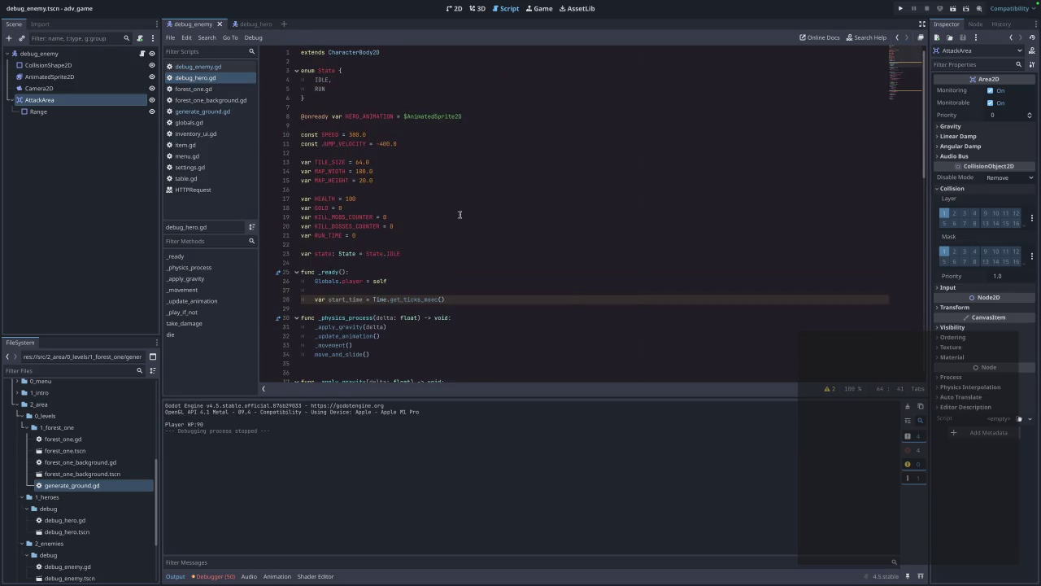
pyautogui.click(196, 111)
pyautogui.click(604, 220)
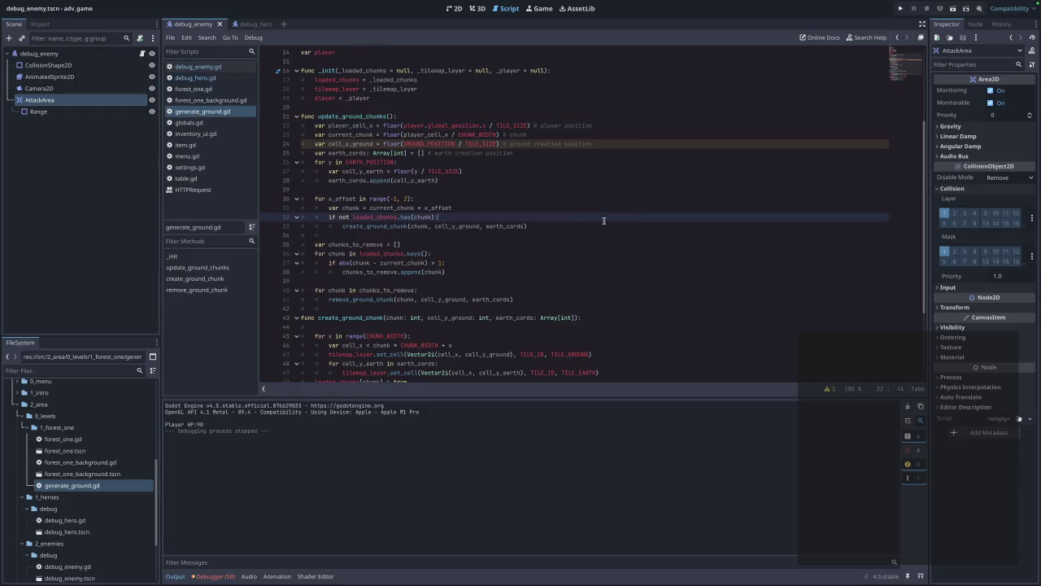
pyautogui.scroll(5, 602, 222)
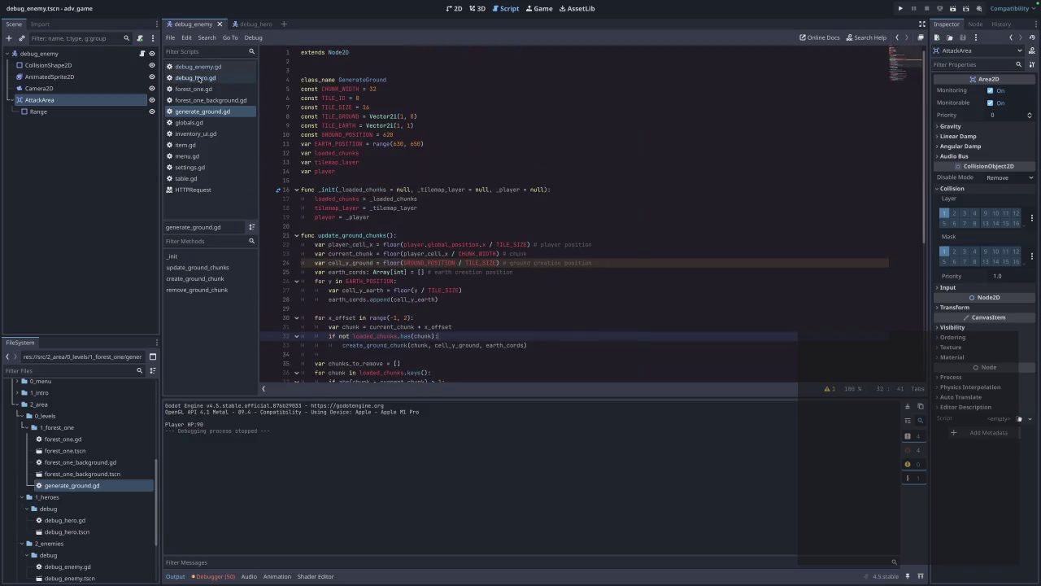
pyautogui.click(199, 78)
pyautogui.click(203, 67)
pyautogui.click(528, 169)
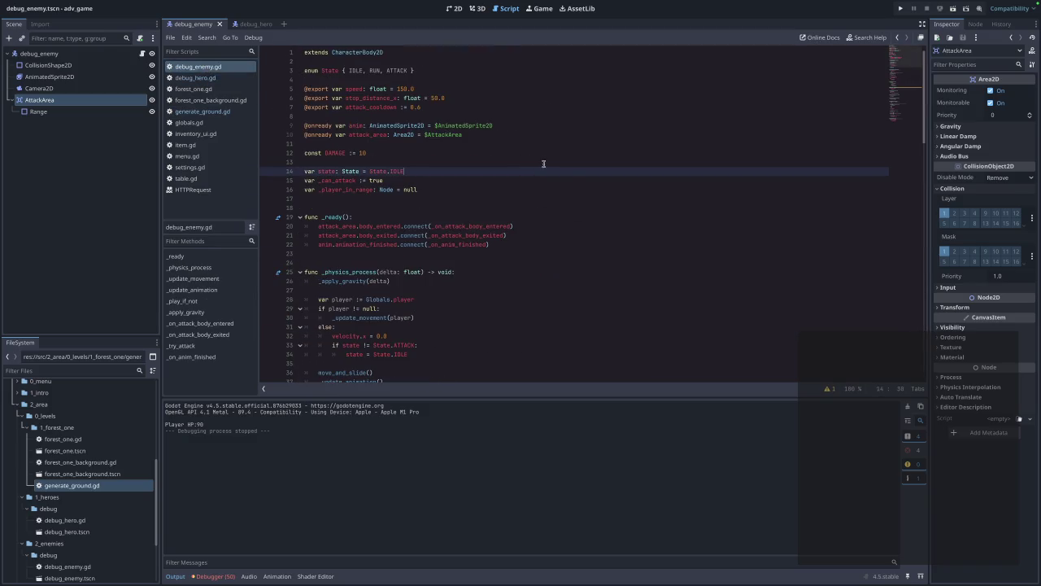
pyautogui.click(901, 10)
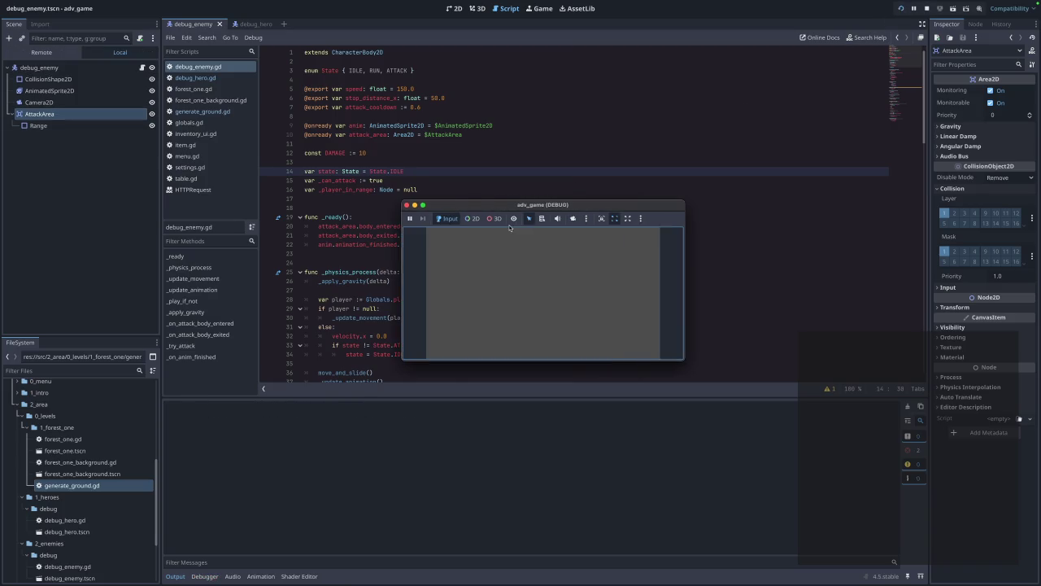
# - Play the forest level, walk the player right into the enemy until HP reaches 90, then stop
pyautogui.click(554, 254)
pyautogui.press('Right')
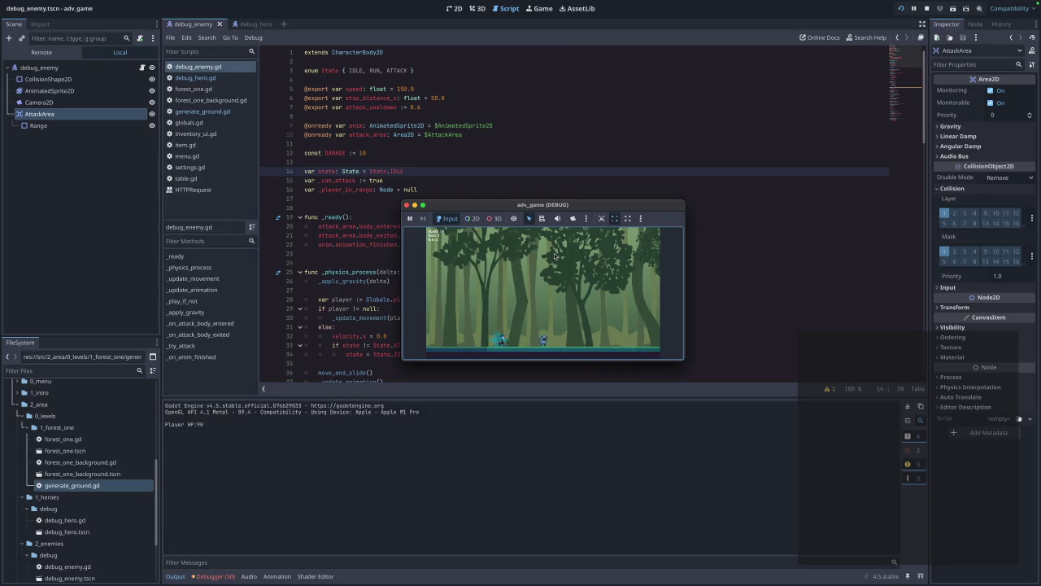
pyautogui.click(406, 204)
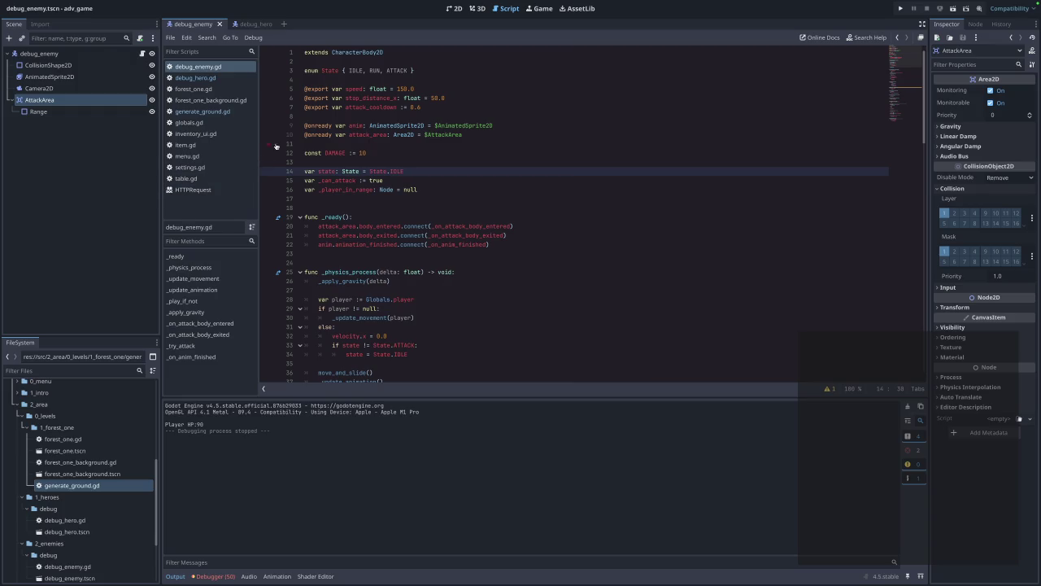
pyautogui.click(242, 24)
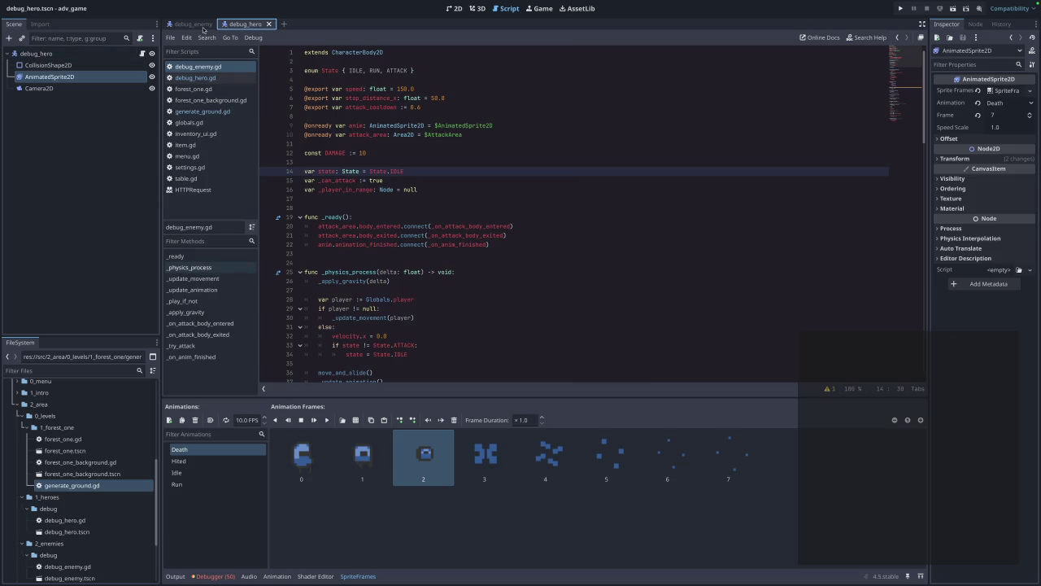
pyautogui.click(182, 25)
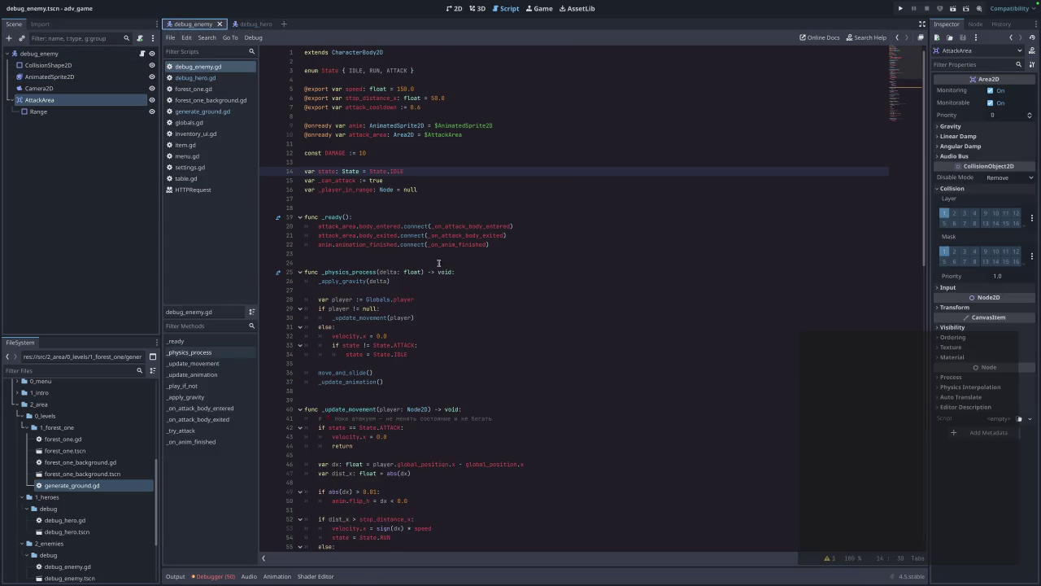
pyautogui.scroll(-4, 438, 263)
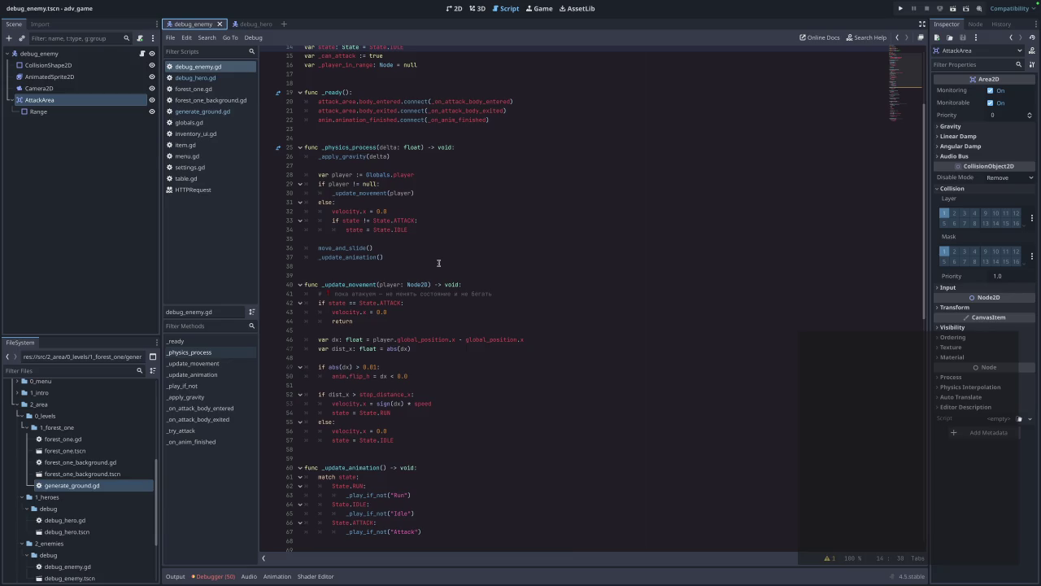
pyautogui.scroll(4, 439, 263)
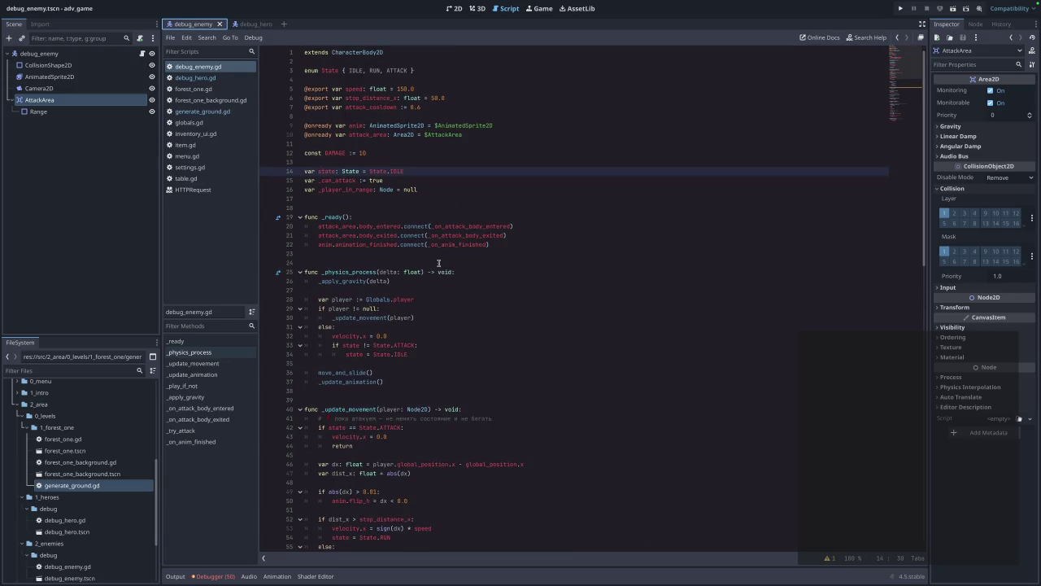
pyautogui.scroll(-15, 438, 262)
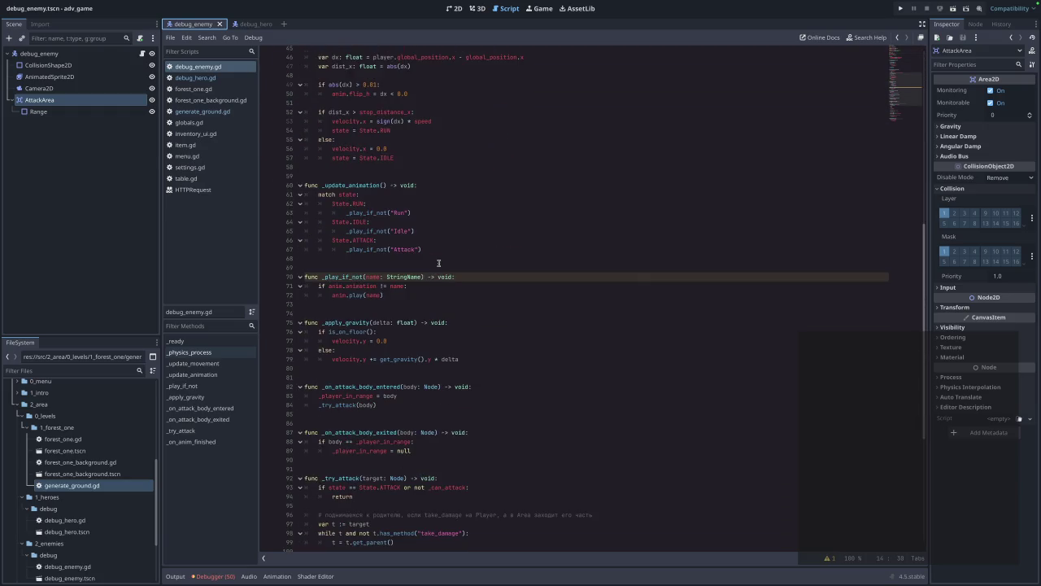
pyautogui.scroll(-2, 438, 263)
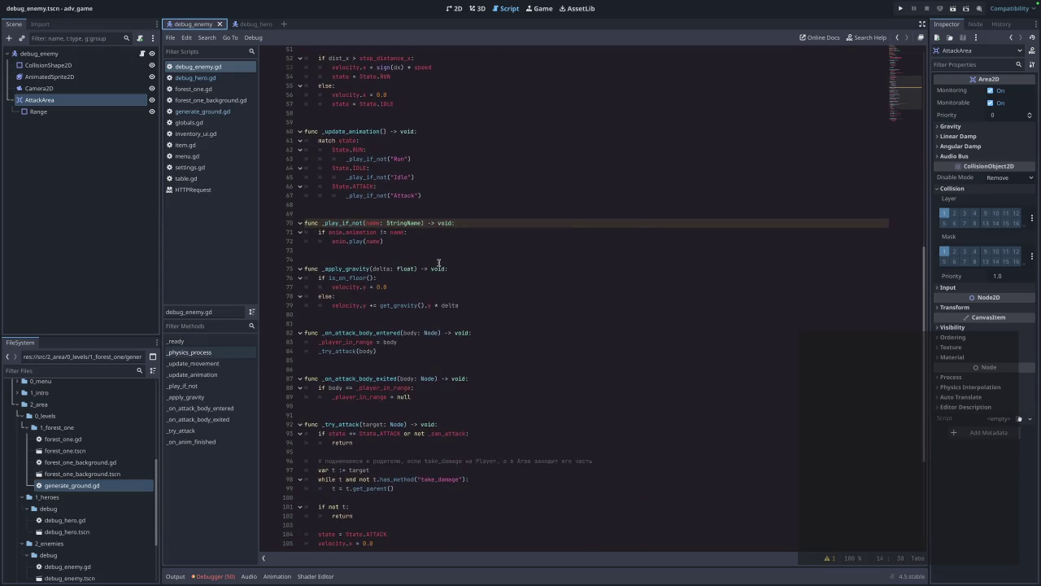
pyautogui.scroll(-7, 439, 263)
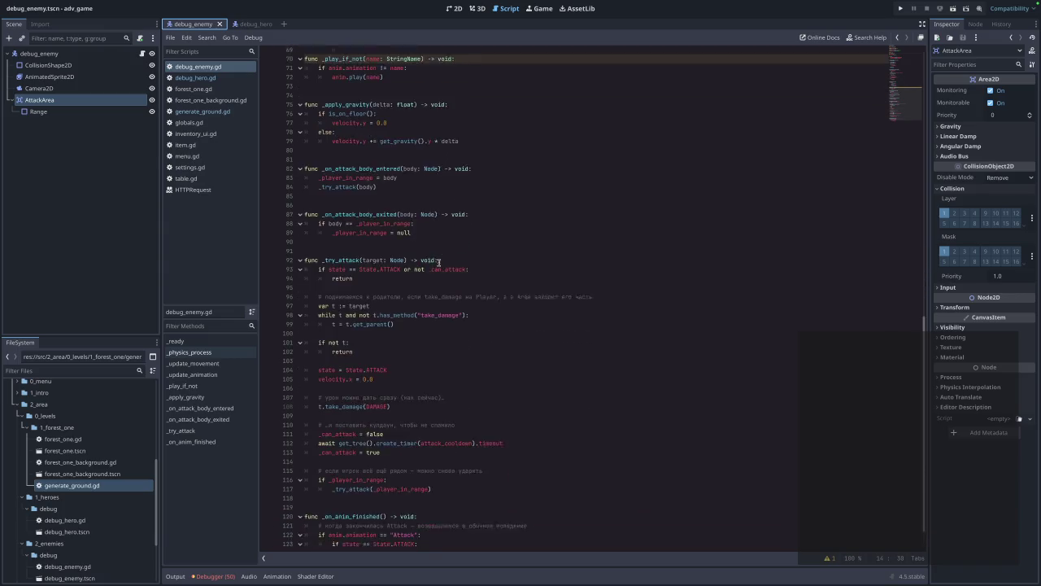
pyautogui.scroll(3, 438, 262)
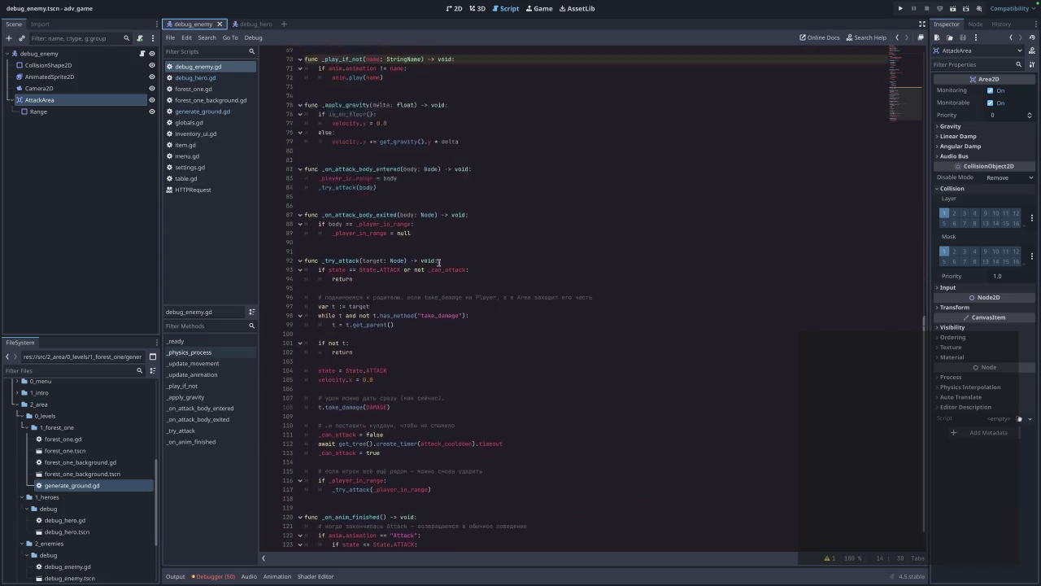
pyautogui.scroll(4, 438, 262)
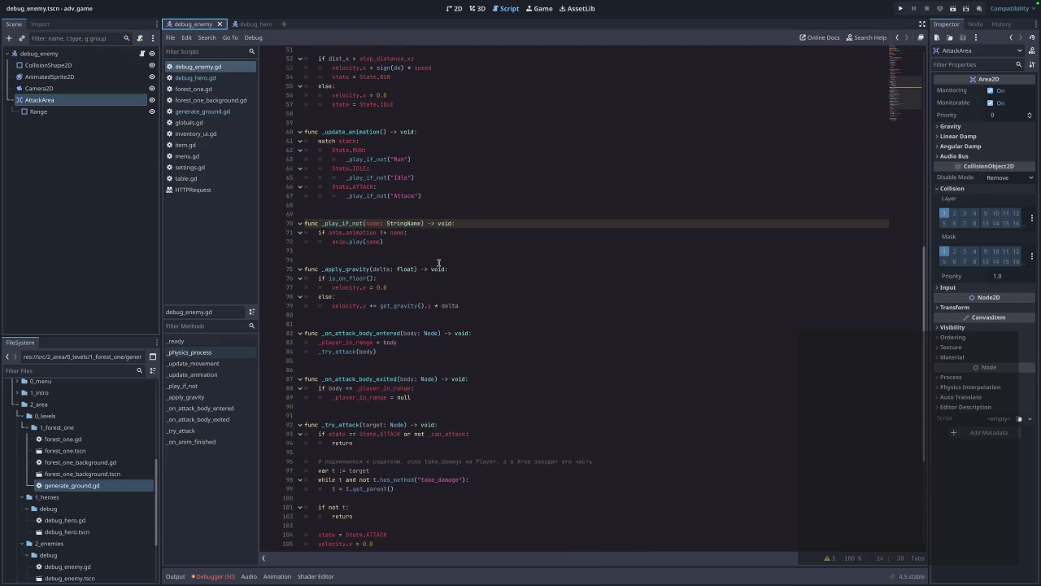
pyautogui.scroll(-7, 430, 260)
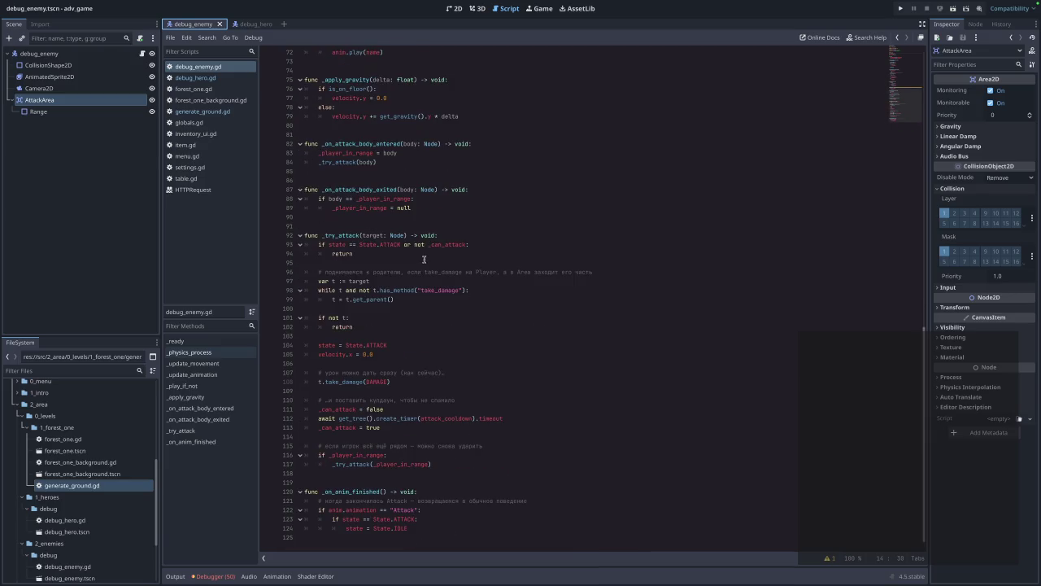
pyautogui.click(430, 527)
# - Review debug_enemy.gd without changes, leave the caret on line 34, and relaunch the project
pyautogui.hotkey('ctrl', 'a')
pyautogui.scroll(20, 505, 366)
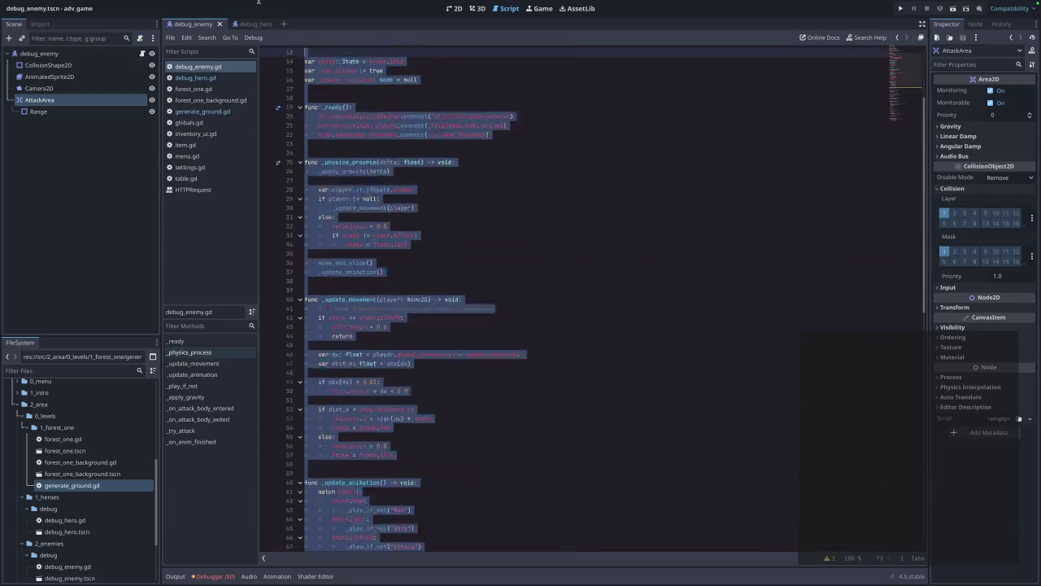
pyautogui.click(593, 228)
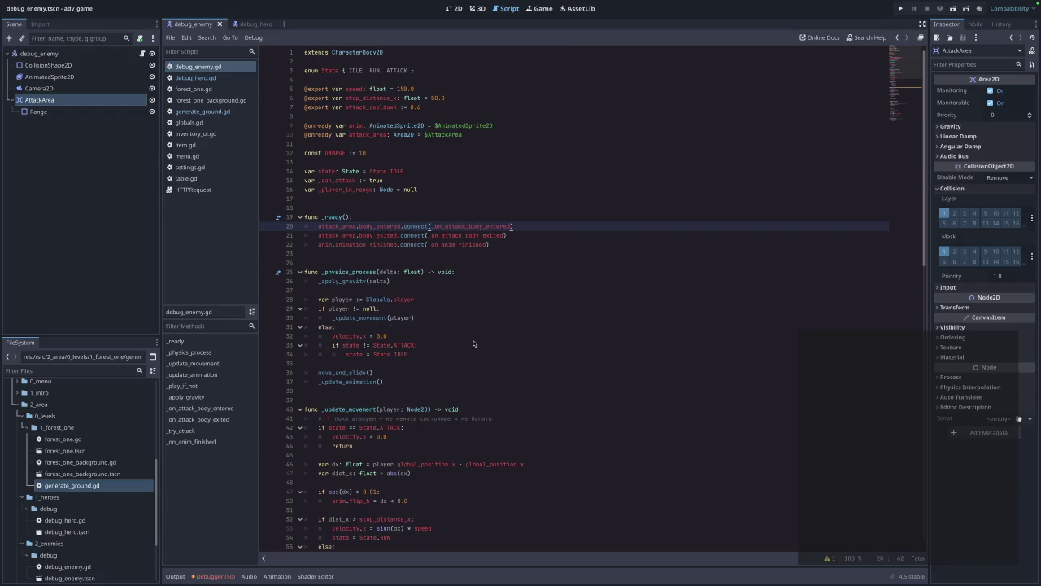
pyautogui.click(497, 356)
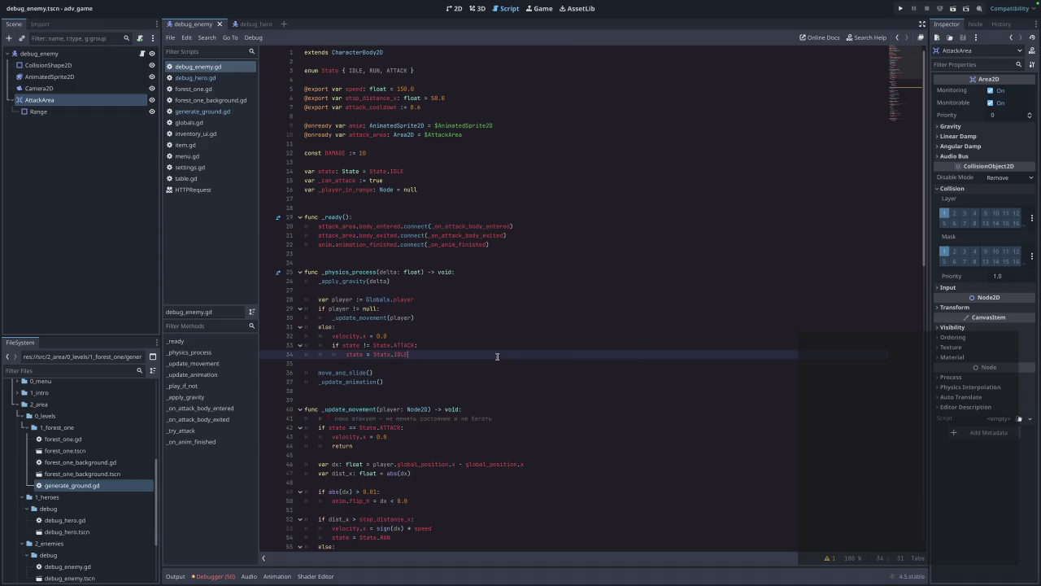
pyautogui.click(901, 8)
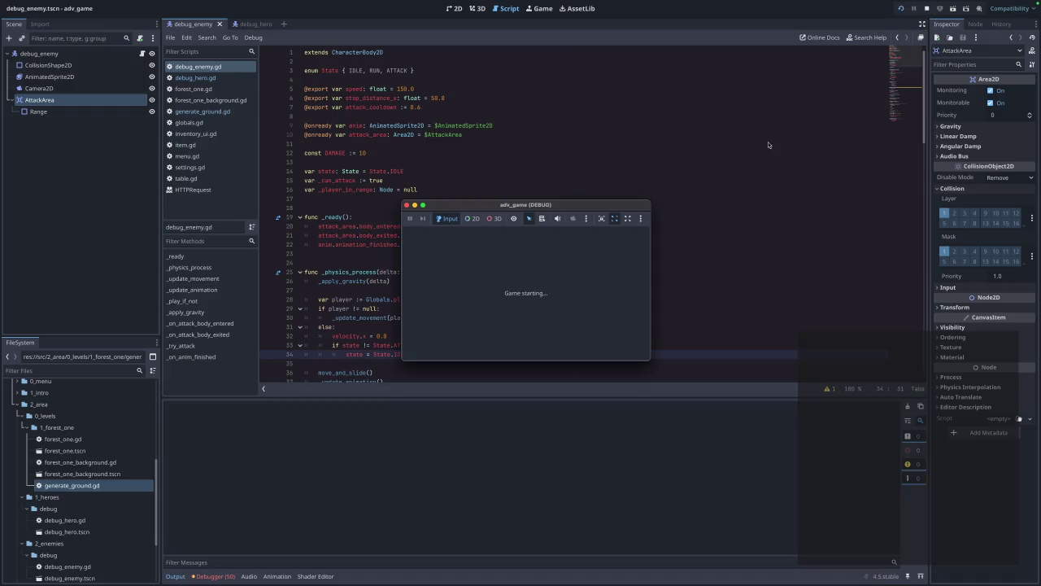
# - Play the forest level again, walking the player left past the enemy at 90 HP, then stop
pyautogui.click(533, 253)
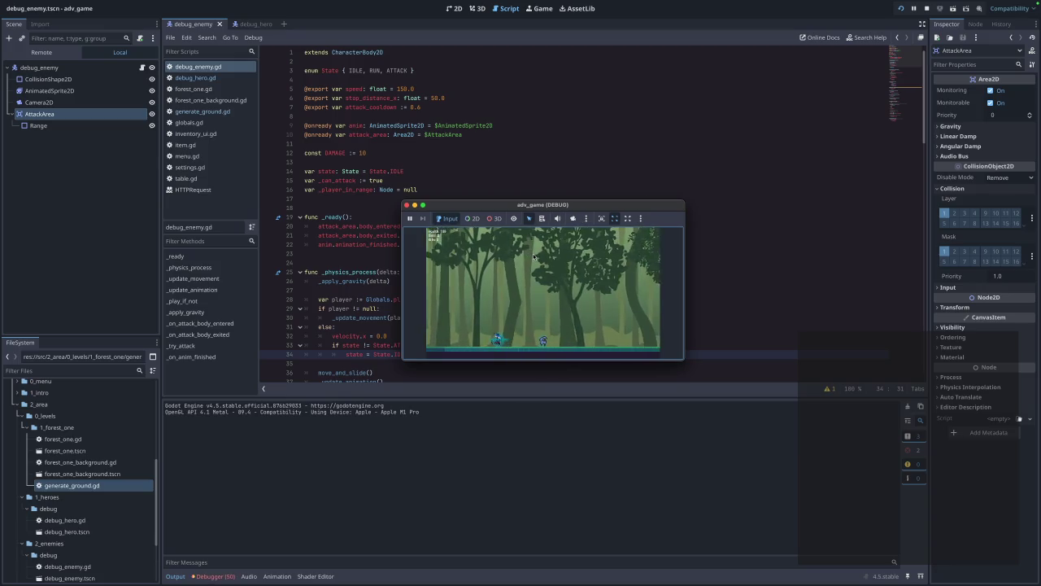
pyautogui.press('Left')
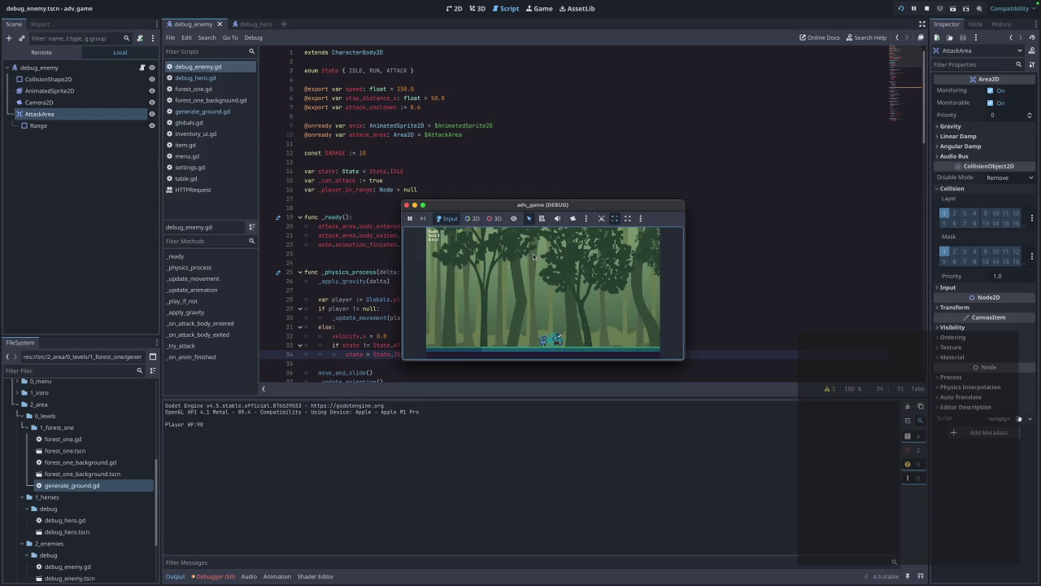
pyautogui.press('Left')
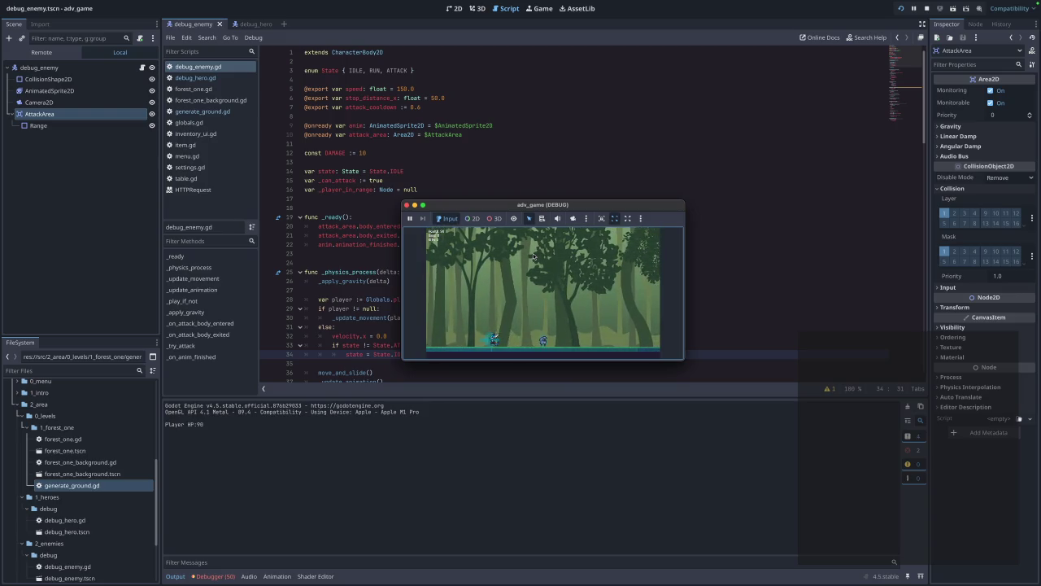
pyautogui.click(407, 204)
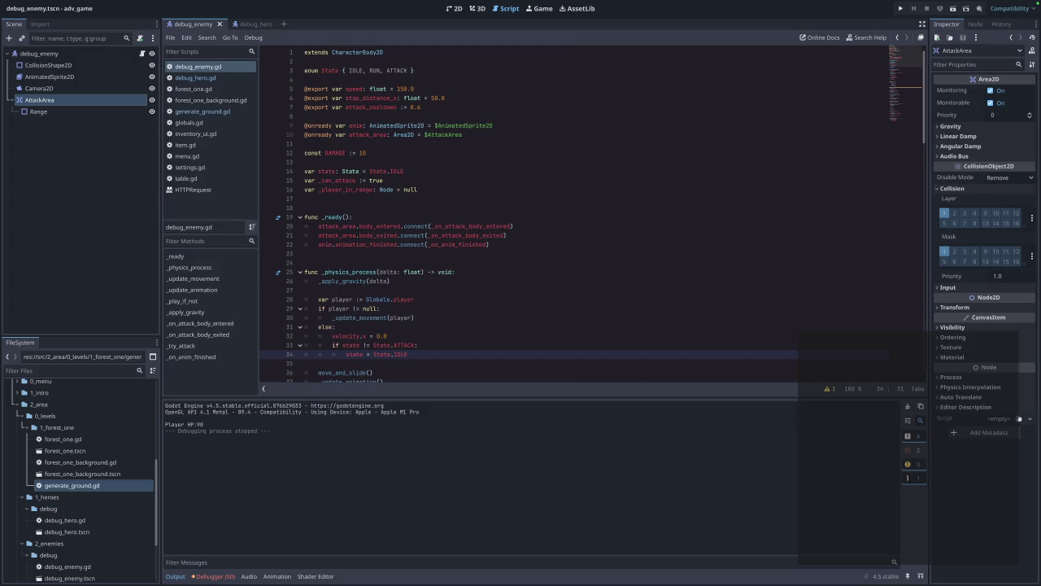
# - Replace _update_movement so the enemy always chases and sets RUN/IDLE only outside ATTACK
pyautogui.scroll(-10, 397, 292)
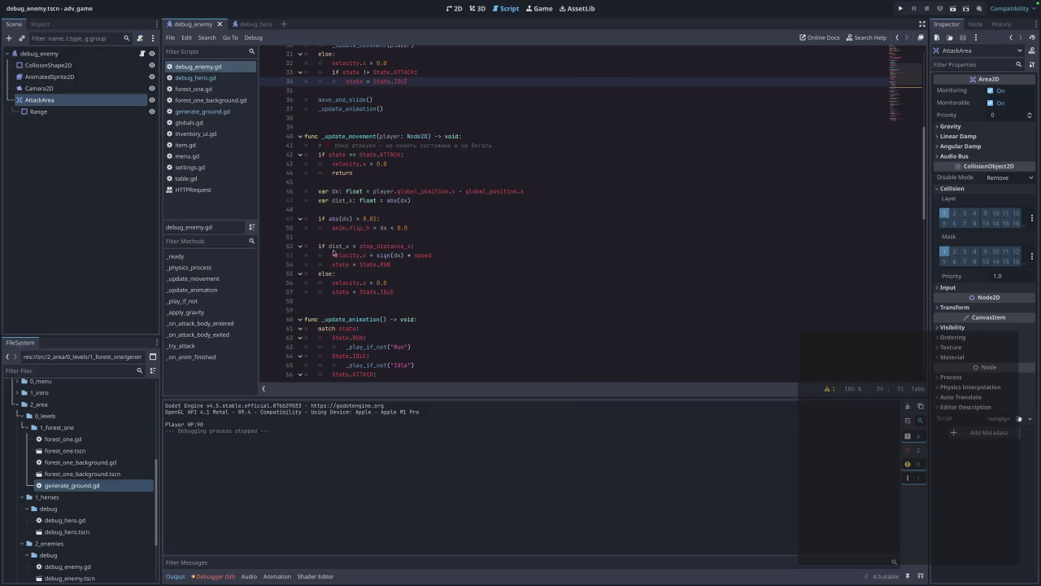
pyautogui.click(399, 284)
pyautogui.moveTo(405, 298); pyautogui.dragTo(302, 144)
pyautogui.write('func _update_movement(player: Node2D) -> void: \tvar dx: float = player.global_position.x - global_position.x \tvar dist_x: float = abs(dx)  \tif abs(dx) > 0.01: \t\tanim.flip_h = dx < 0.0  \t# враг всегда двигается к игроку, если далеко \tif dist_x > stop_distance_x: \t\tvelocity.x = sign(dx) * speed \t\tif state != State.ATTACK: \t\t\tstate = State.RUN \telse: \t\tvelocity.x = 0.0 \t\tif state != State.ATTACK: \t\t\tstate = State.IDLE')
pyautogui.press('BackSpace')
pyautogui.press('Escape')
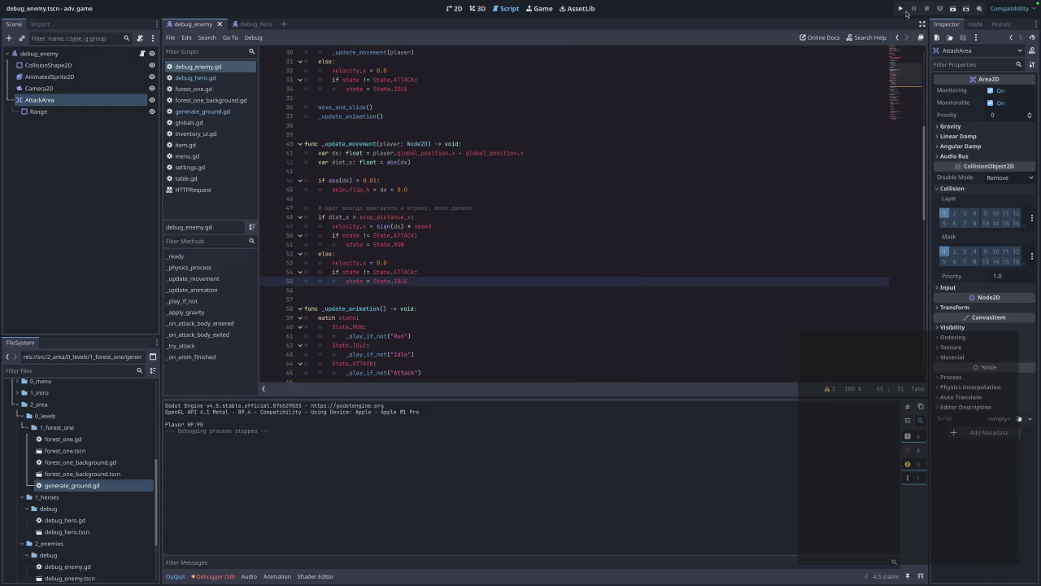